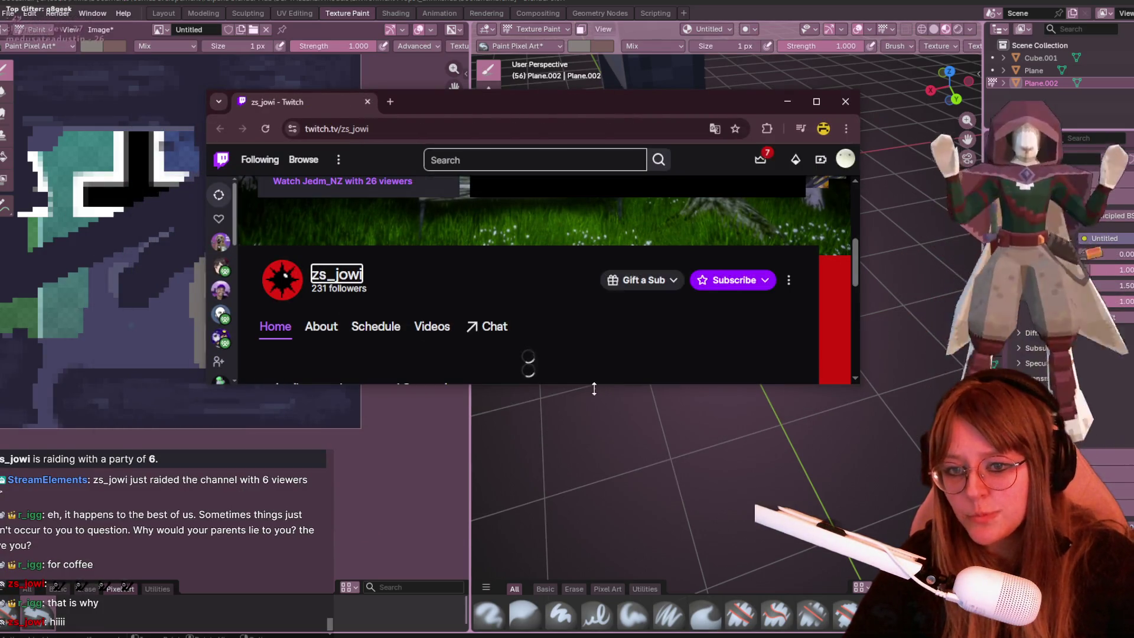
# Enlarge the Twitch window, skip ahead in the suggested stream's replay, then close it to reveal Blender.
pyautogui.doubleClick(592, 385)
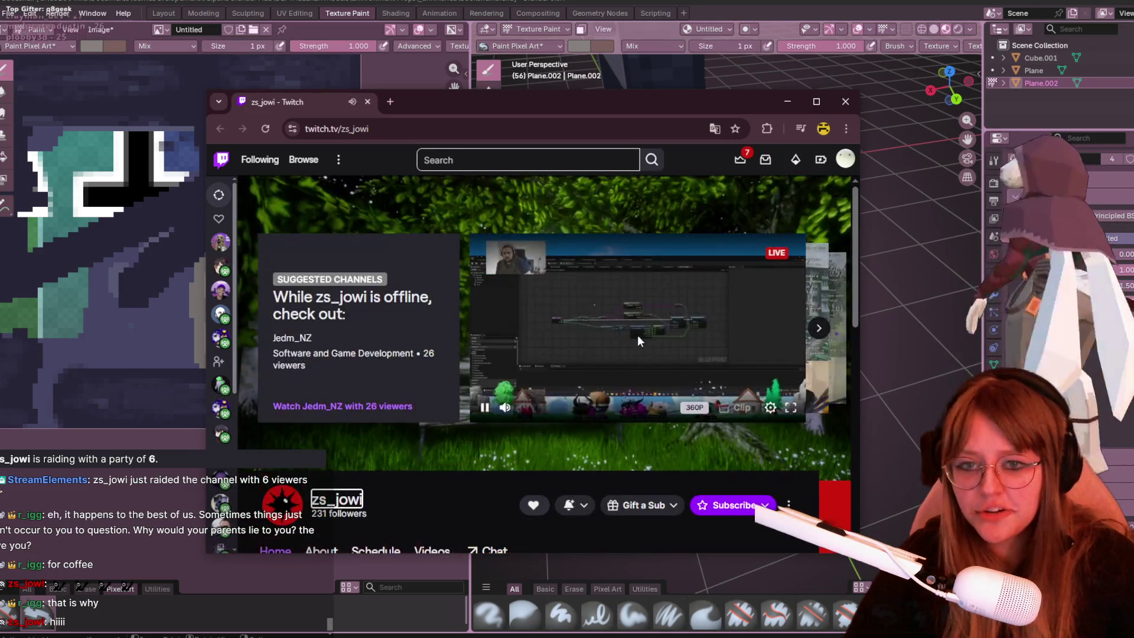
pyautogui.click(818, 328)
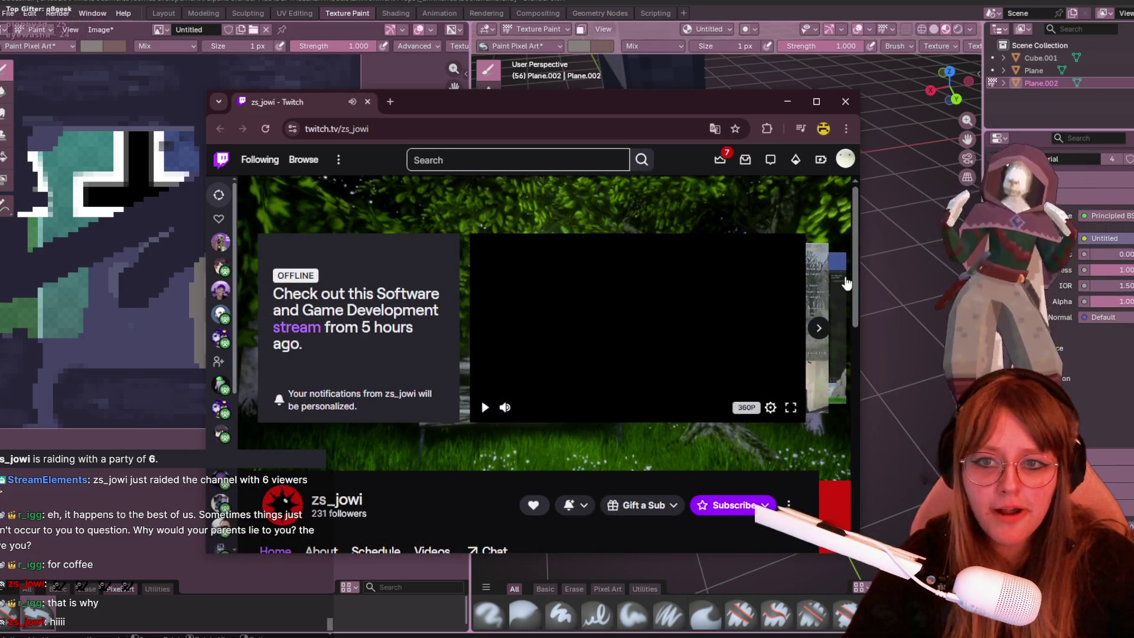
pyautogui.click(689, 390)
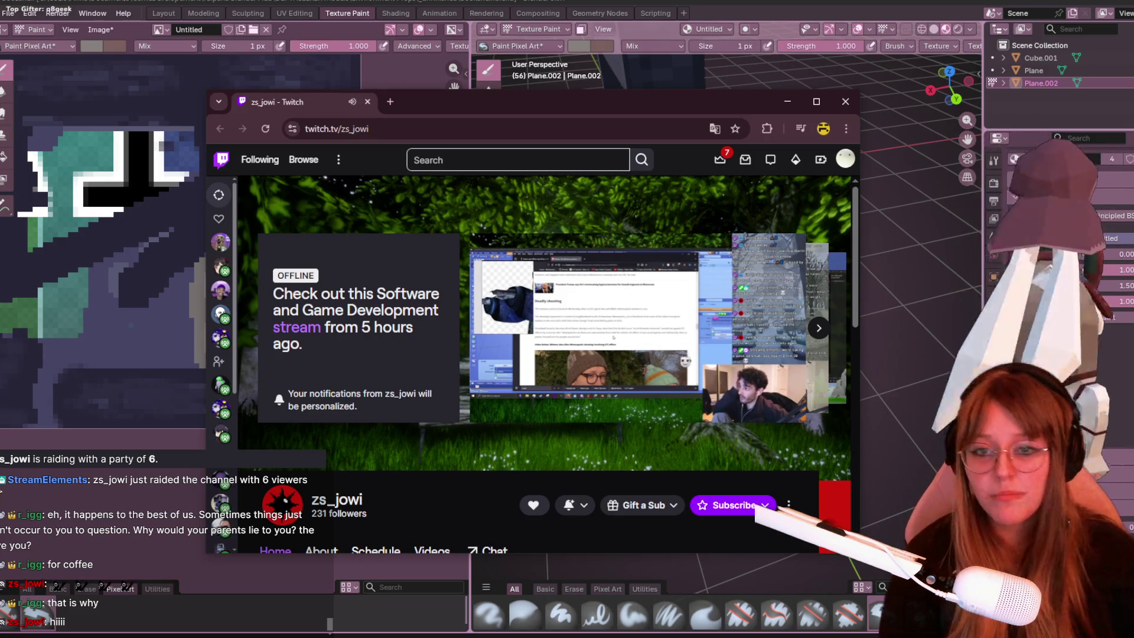
pyautogui.moveTo(748, 335)
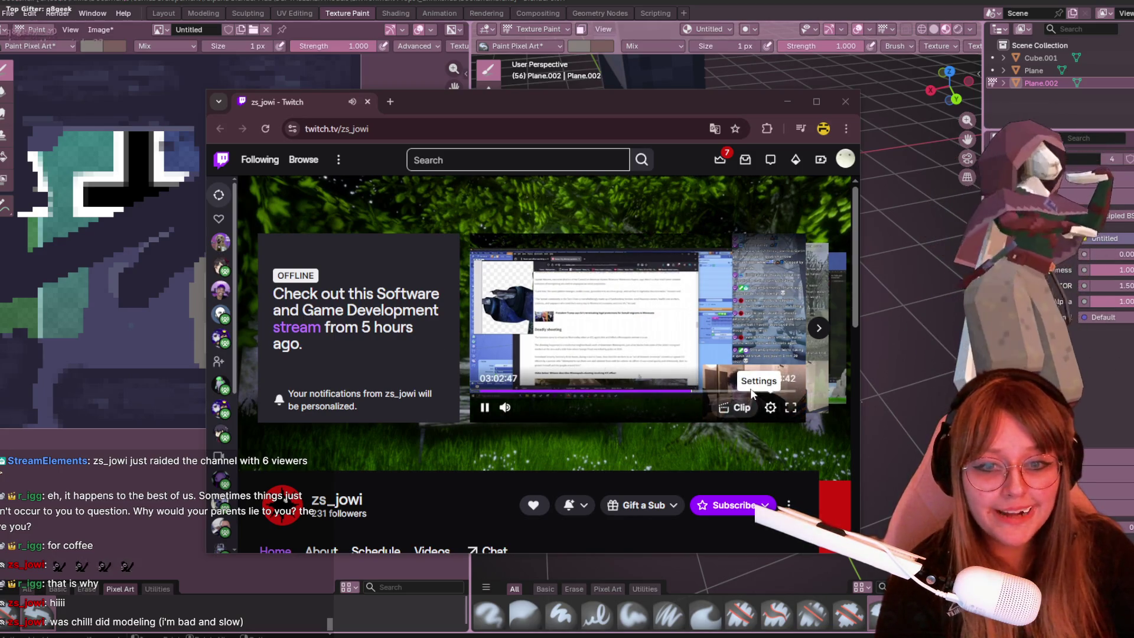
pyautogui.click(845, 101)
pyautogui.moveTo(760, 241); pyautogui.dragTo(927, 232, button='middle')
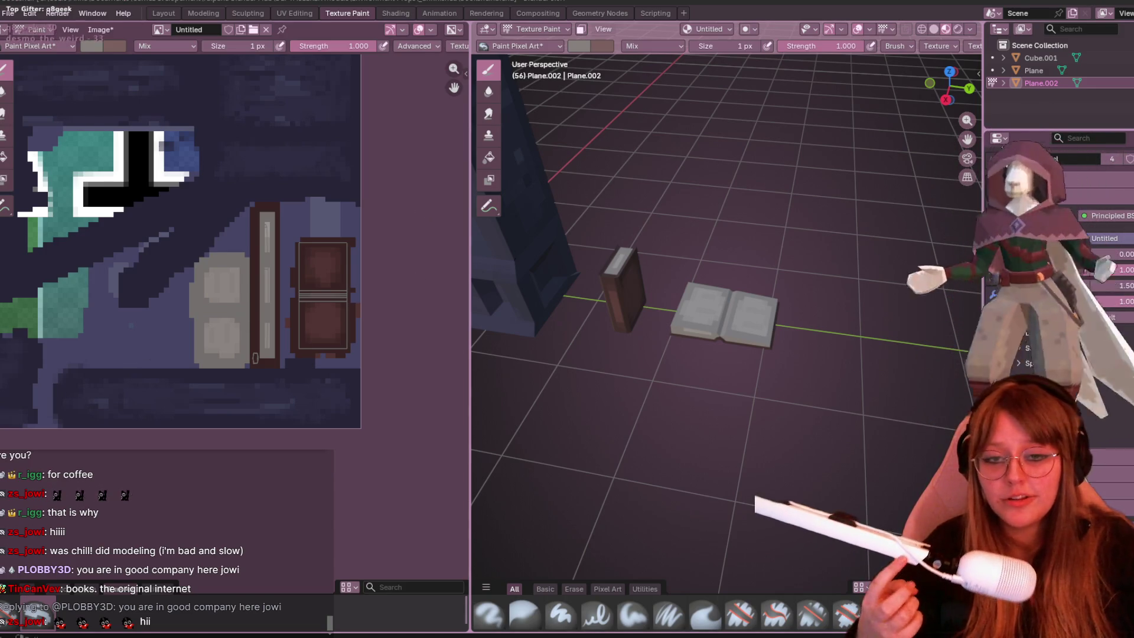
# Zoom in on the two books from above, then maximize the cat photo window.
pyautogui.scroll(3, 874, 256)
pyautogui.moveTo(862, 283)
pyautogui.mouseDown(button='middle')
pyautogui.moveTo(874, 256)
pyautogui.moveTo(803, 144)
pyautogui.mouseUp(button='middle')
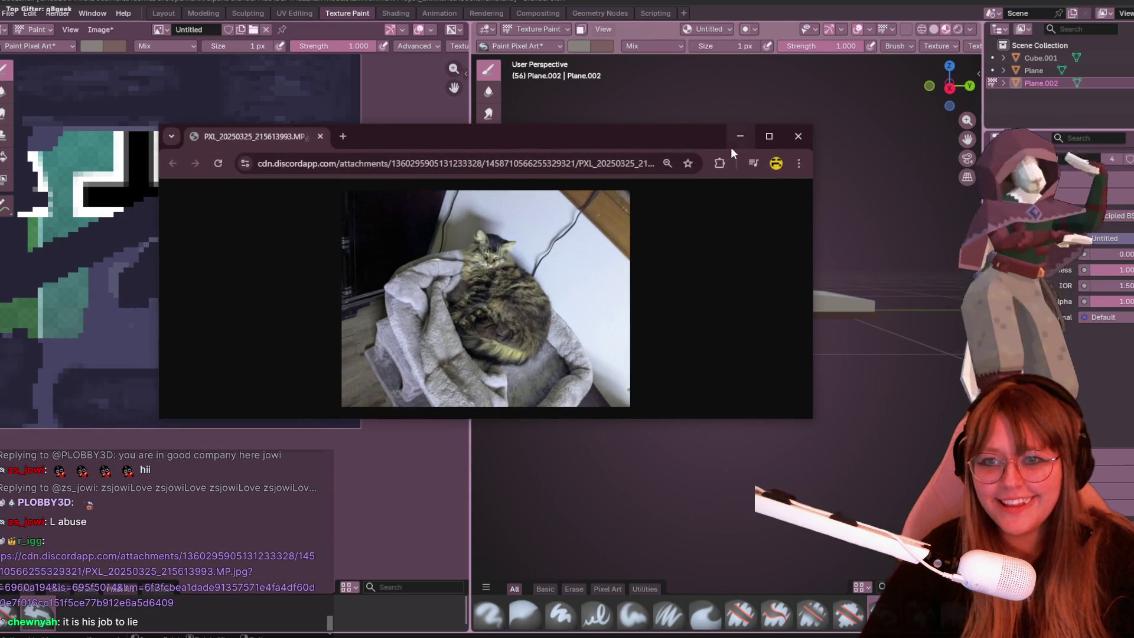
pyautogui.click(767, 139)
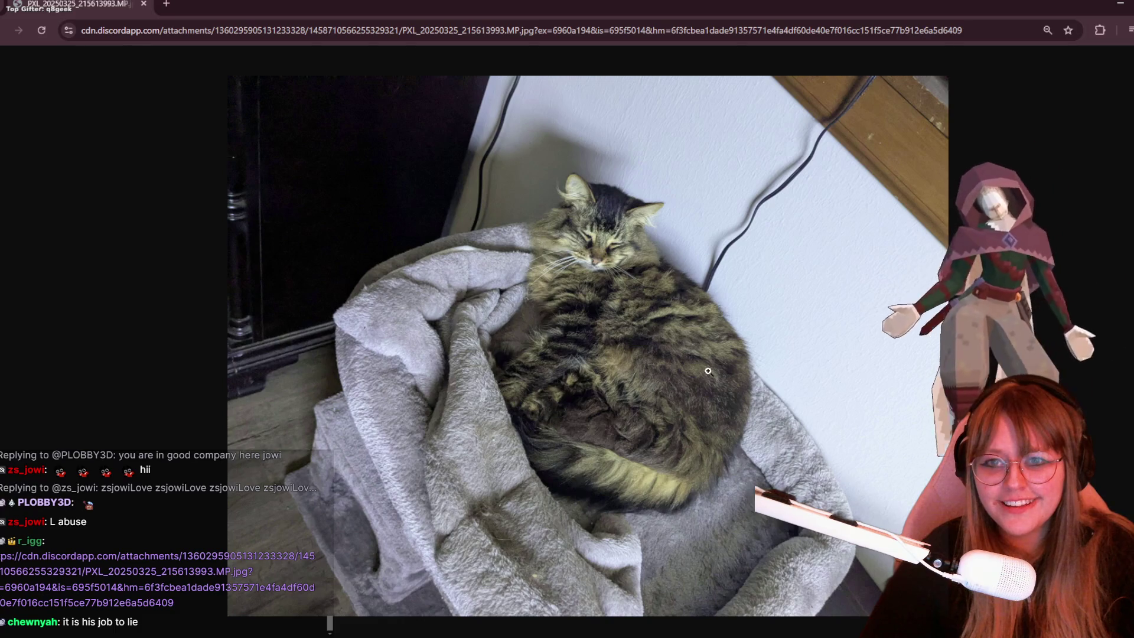
# Toggle the cat photo to full size and back, then zoom and scroll around the sleeping cat's face.
pyautogui.click(647, 210)
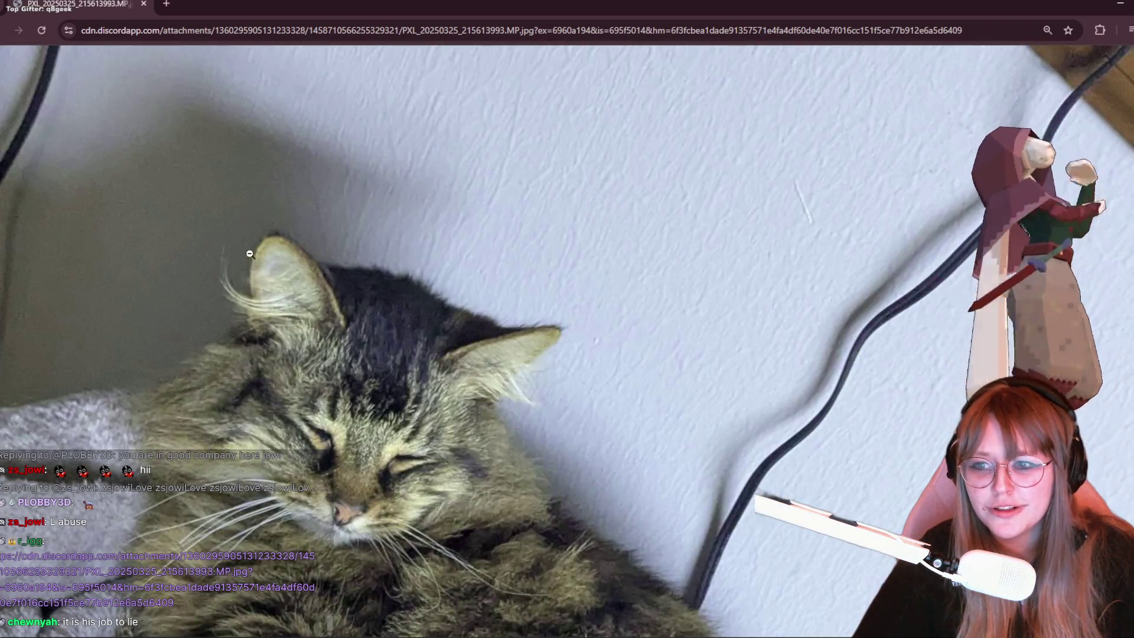
pyautogui.click(512, 396)
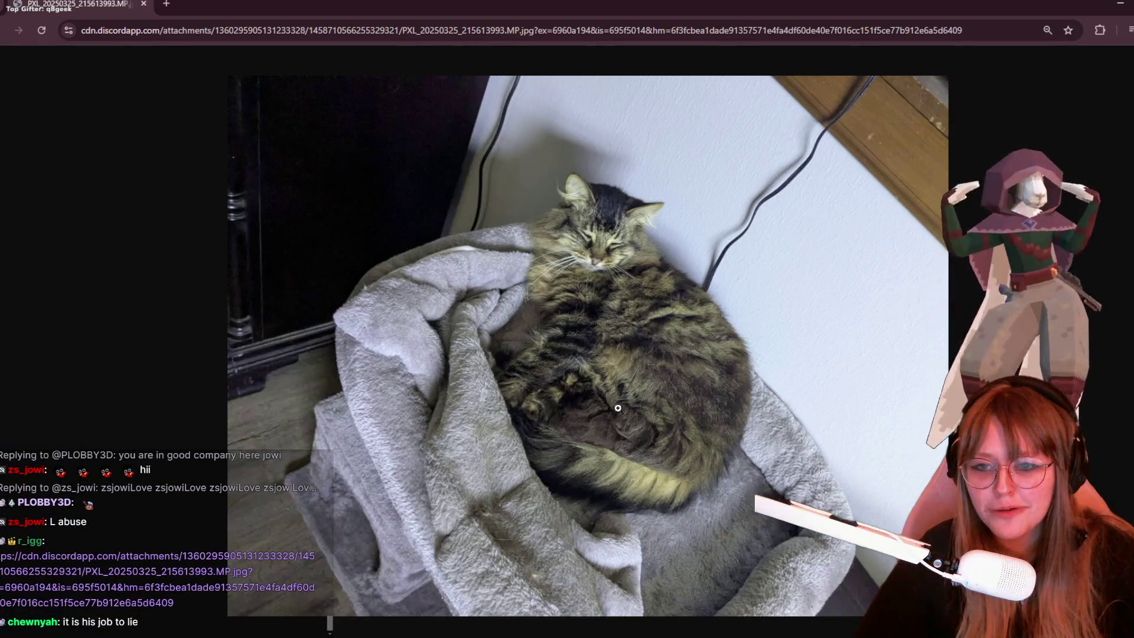
pyautogui.keyDown('ctrl'); pyautogui.scroll(2, 778, 401); pyautogui.keyUp('ctrl')
pyautogui.scroll(-2, 825, 382)
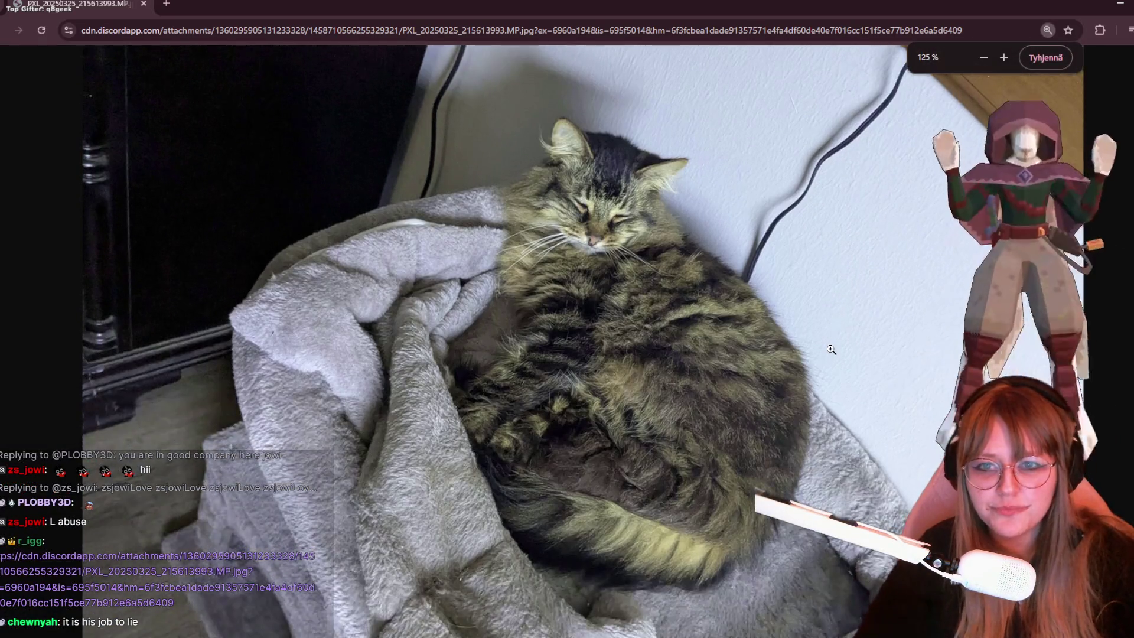
pyautogui.scroll(1, 720, 412)
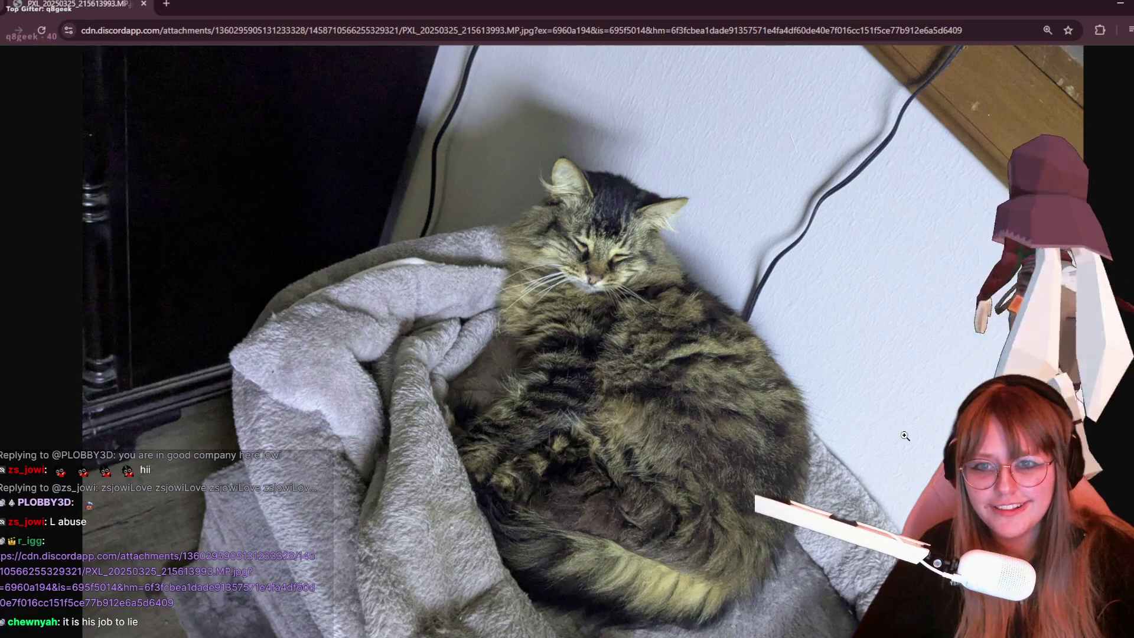
pyautogui.keyDown('ctrl'); pyautogui.scroll(1, 904, 435); pyautogui.keyUp('ctrl')
pyautogui.scroll(-5, 900, 431)
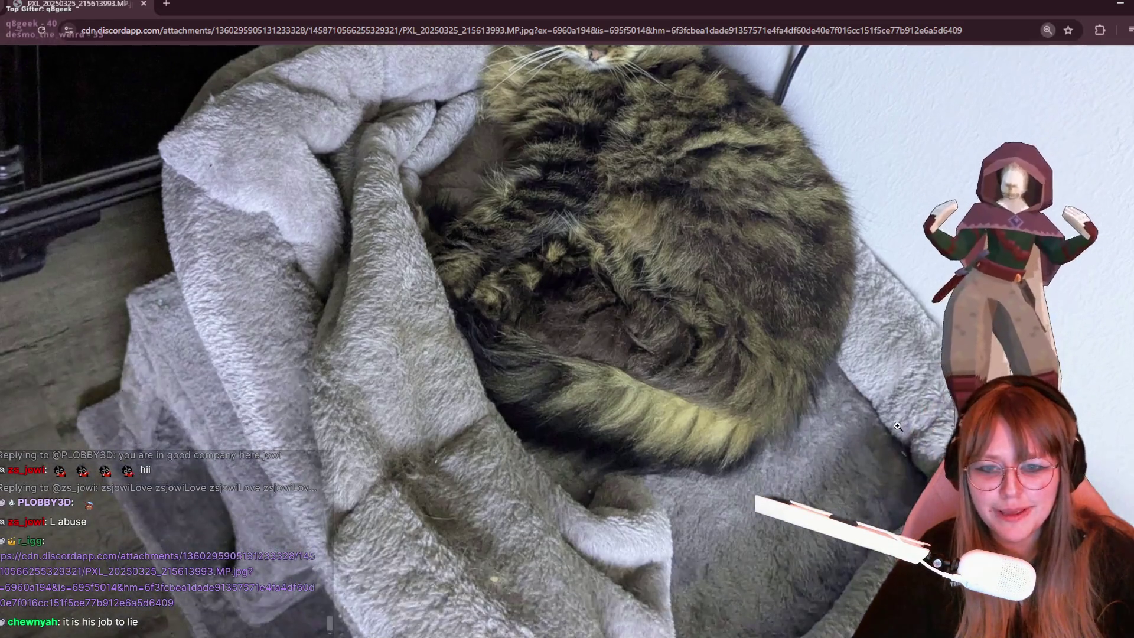
pyautogui.scroll(1, 858, 430)
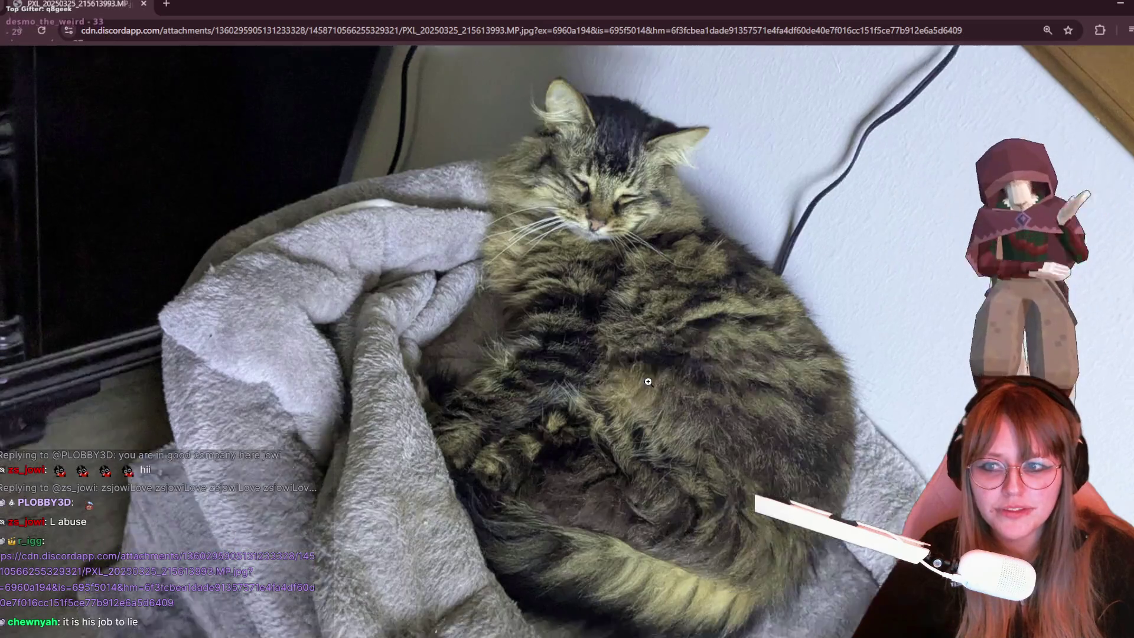
pyautogui.scroll(-1, 708, 384)
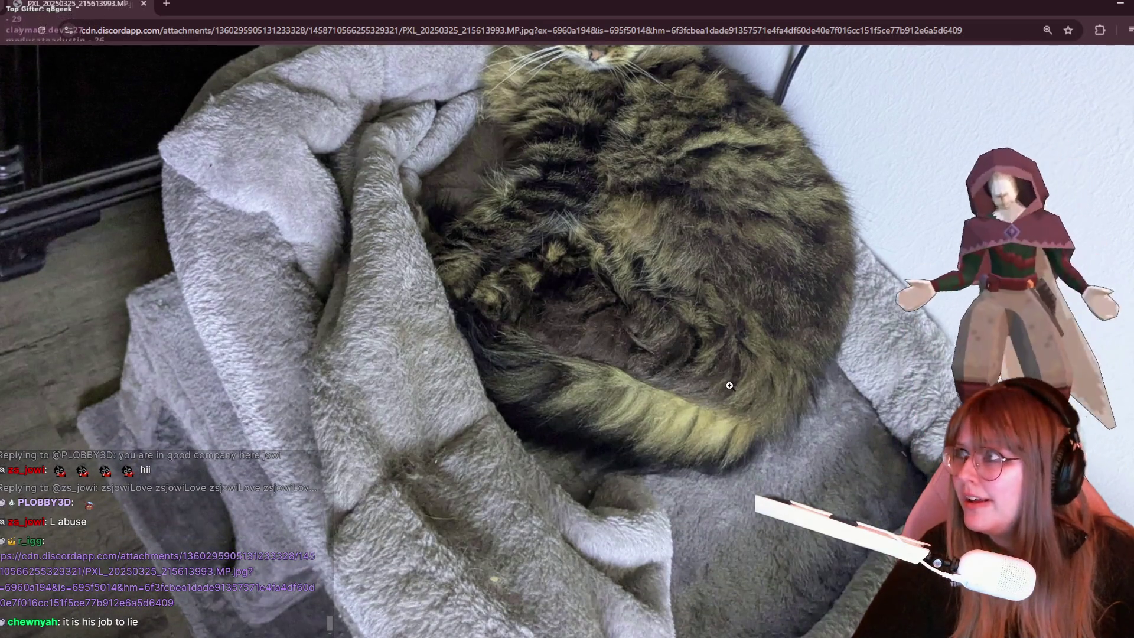
pyautogui.scroll(3, 802, 394)
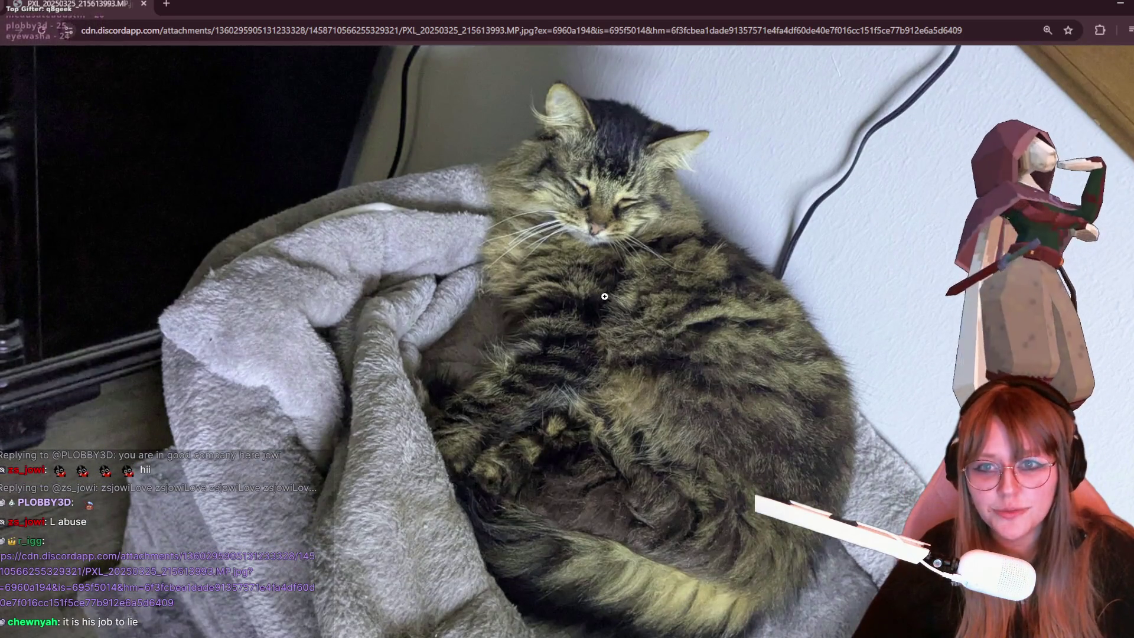
pyautogui.keyDown('ctrl'); pyautogui.scroll(-4, 603, 295); pyautogui.keyUp('ctrl')
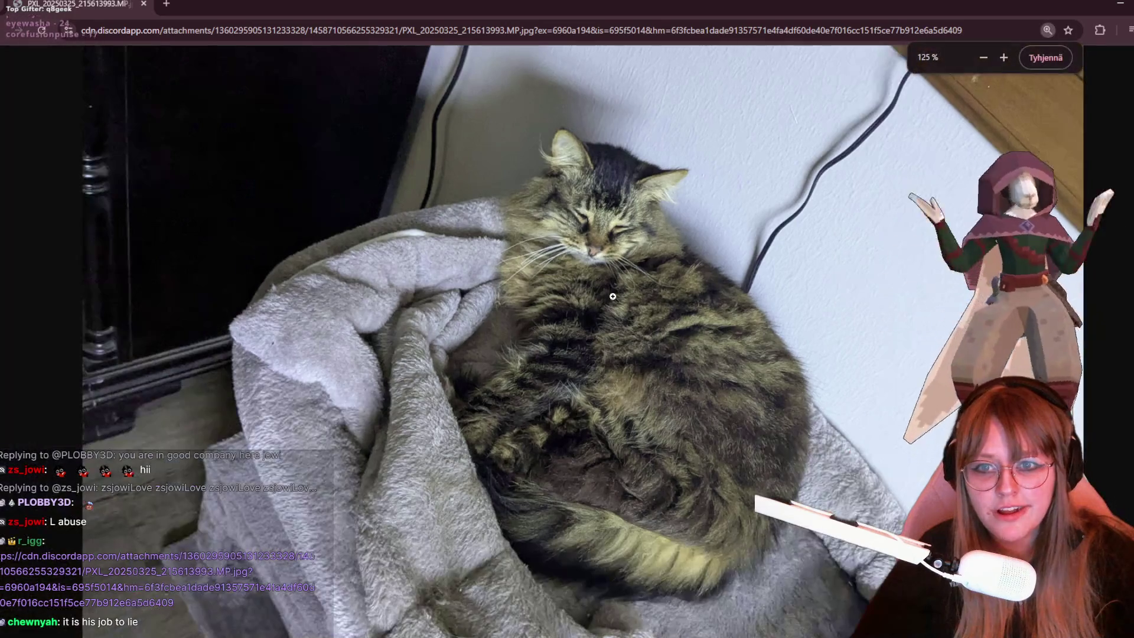
pyautogui.keyDown('ctrl'); pyautogui.scroll(7, 620, 275); pyautogui.keyUp('ctrl')
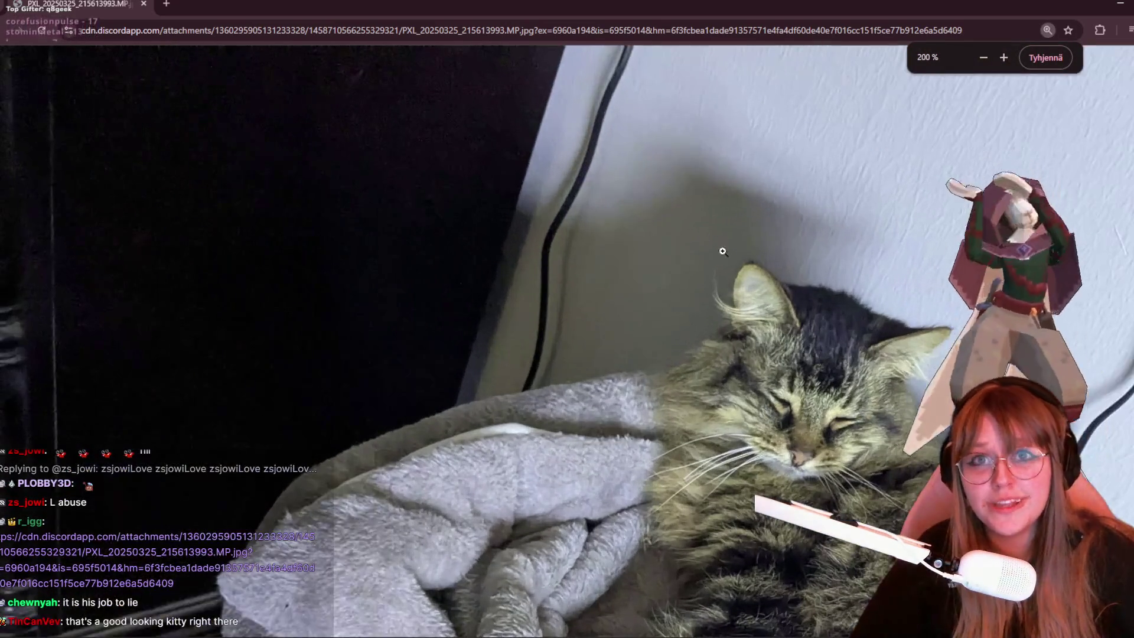
pyautogui.scroll(-2, 209, 422)
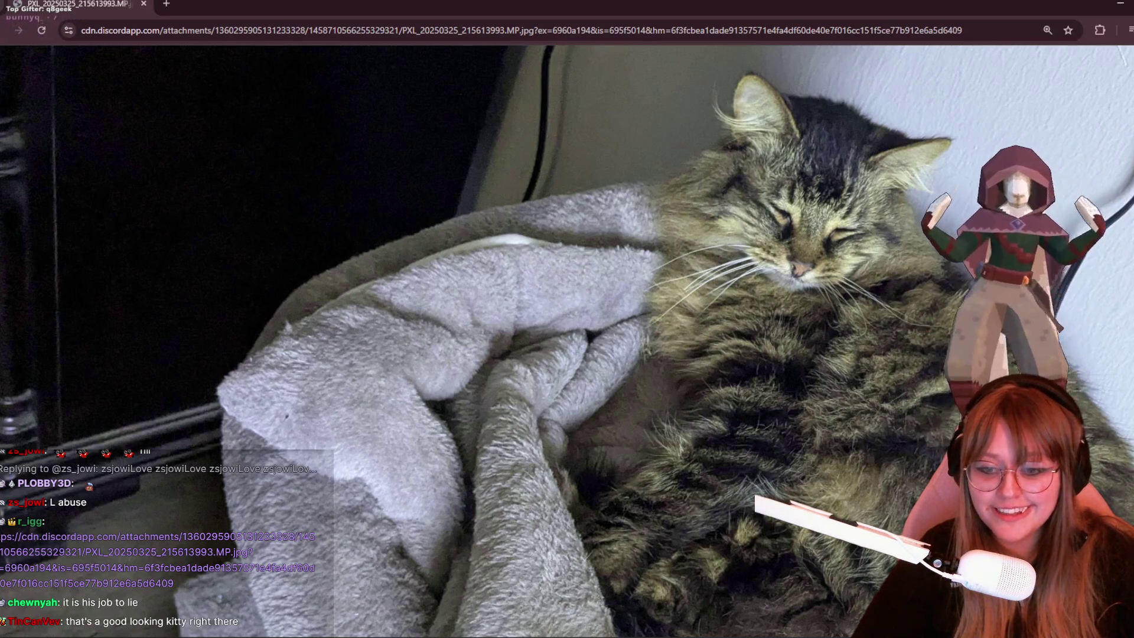
pyautogui.hscroll(5, 759, 626)
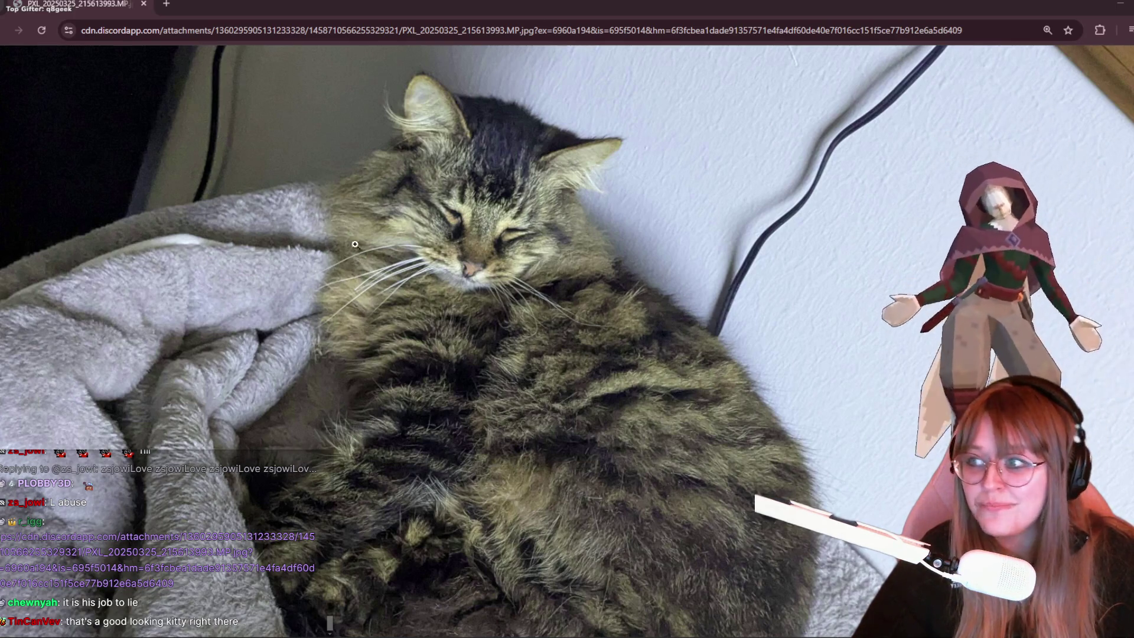
pyautogui.keyDown('ctrl'); pyautogui.scroll(2, 566, 241); pyautogui.keyUp('ctrl')
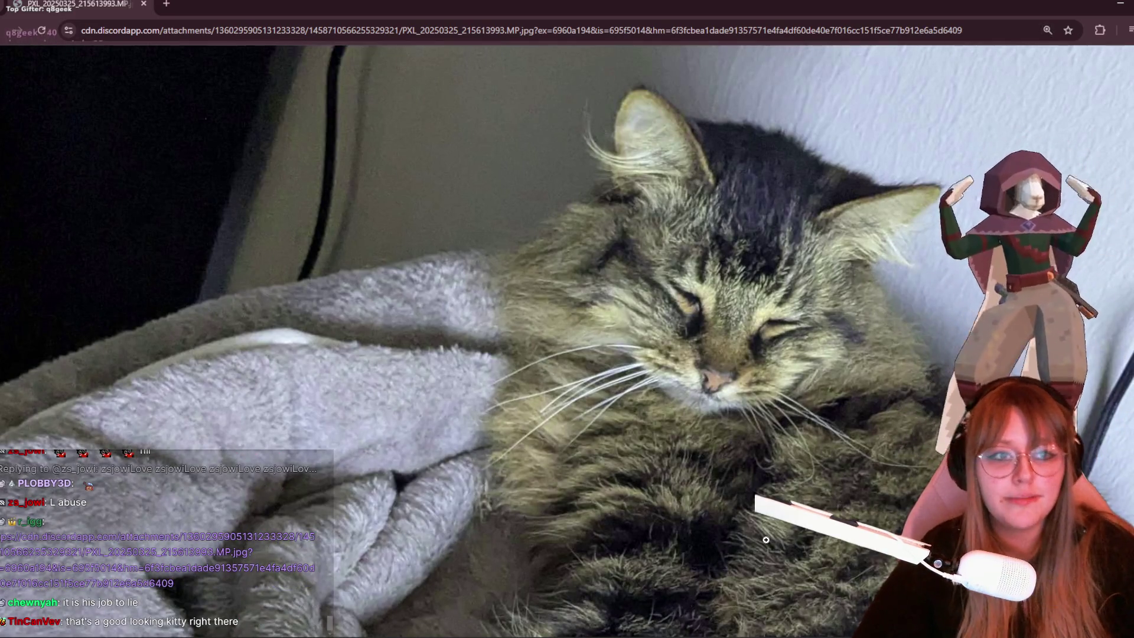
pyautogui.hscroll(3, 789, 585)
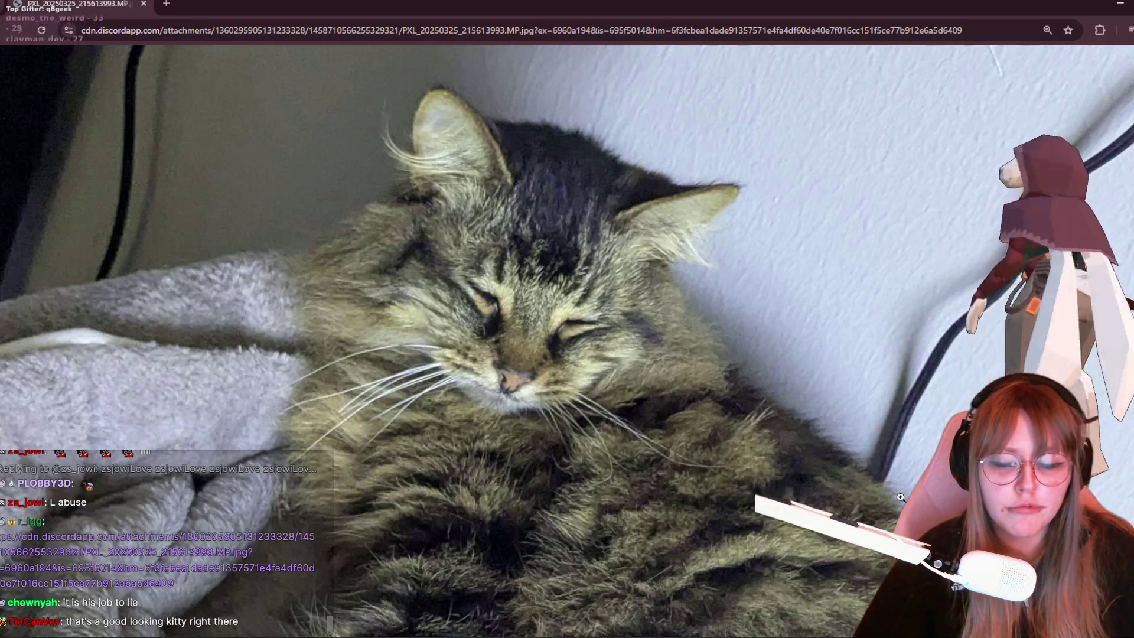
pyautogui.scroll(-2, 737, 418)
pyautogui.scroll(-3, 737, 418)
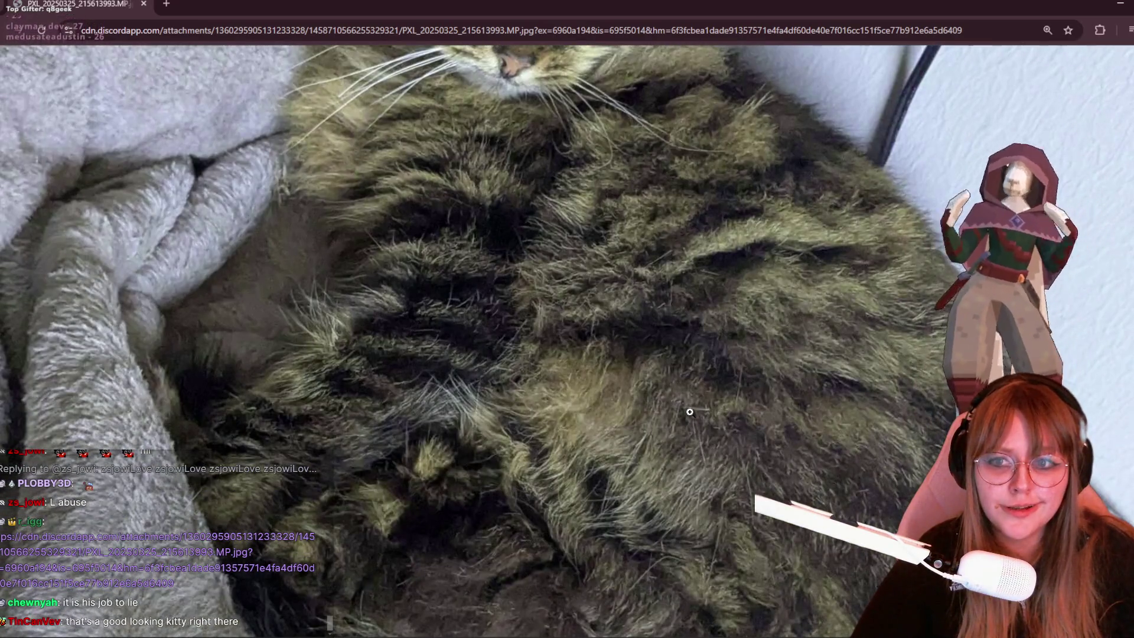
pyautogui.scroll(-2, 690, 410)
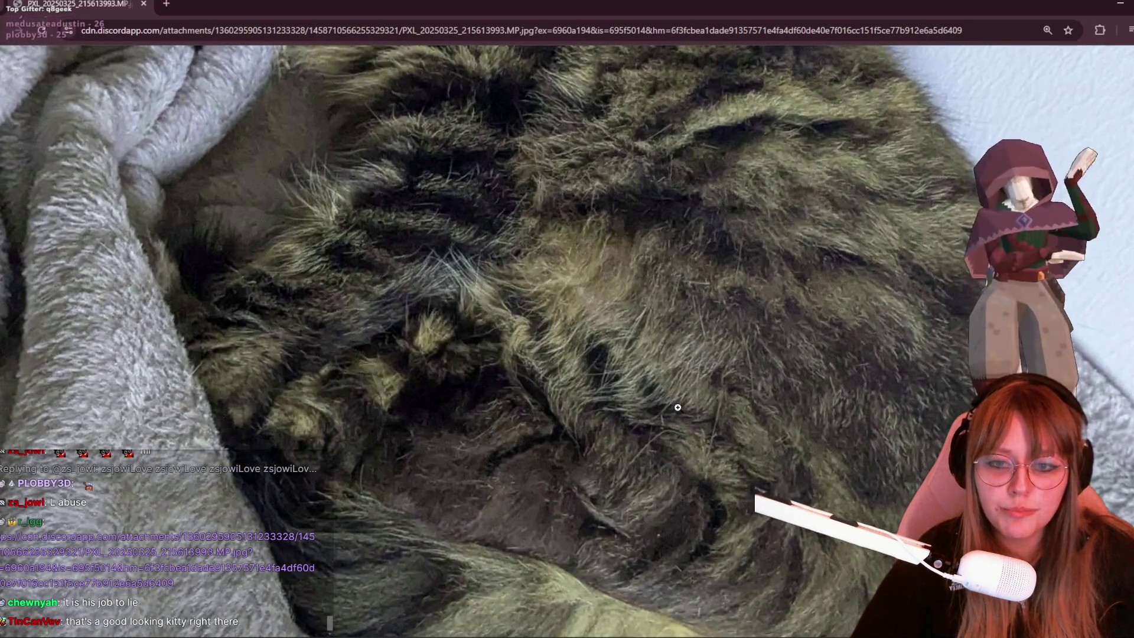
pyautogui.keyDown('ctrl'); pyautogui.scroll(-2, 677, 407); pyautogui.keyUp('ctrl')
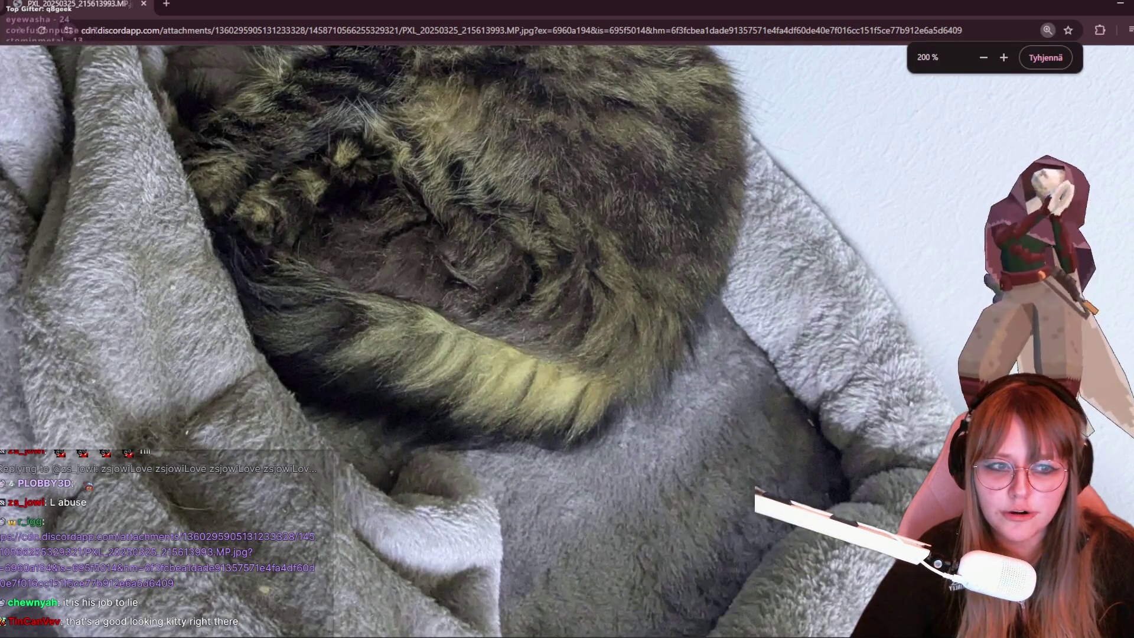
pyautogui.scroll(3, 754, 304)
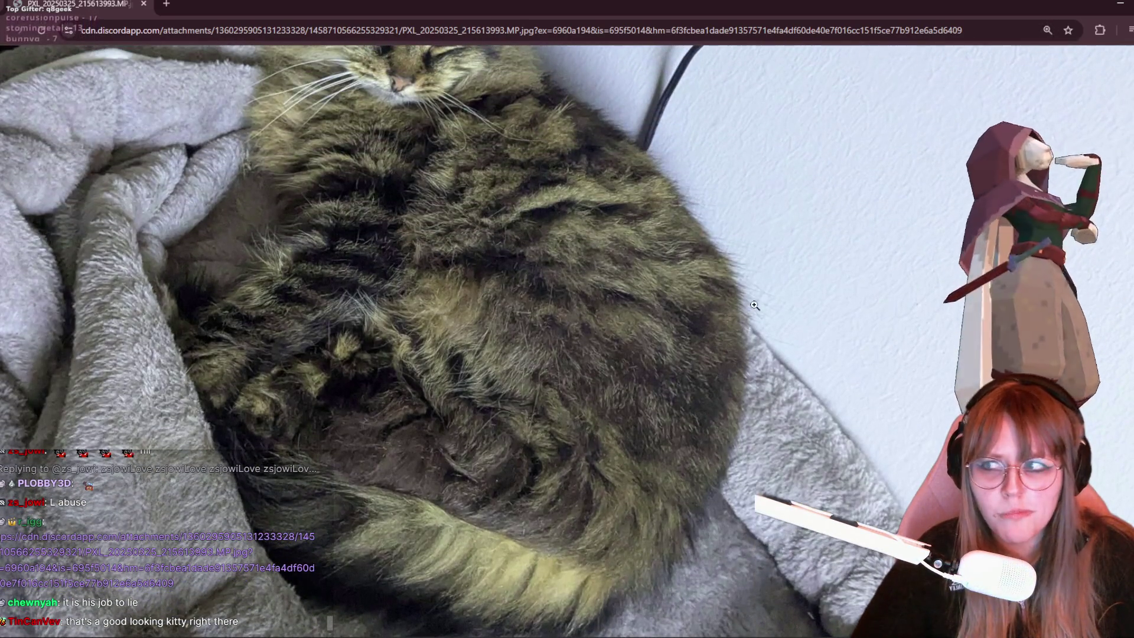
pyautogui.scroll(4, 494, 629)
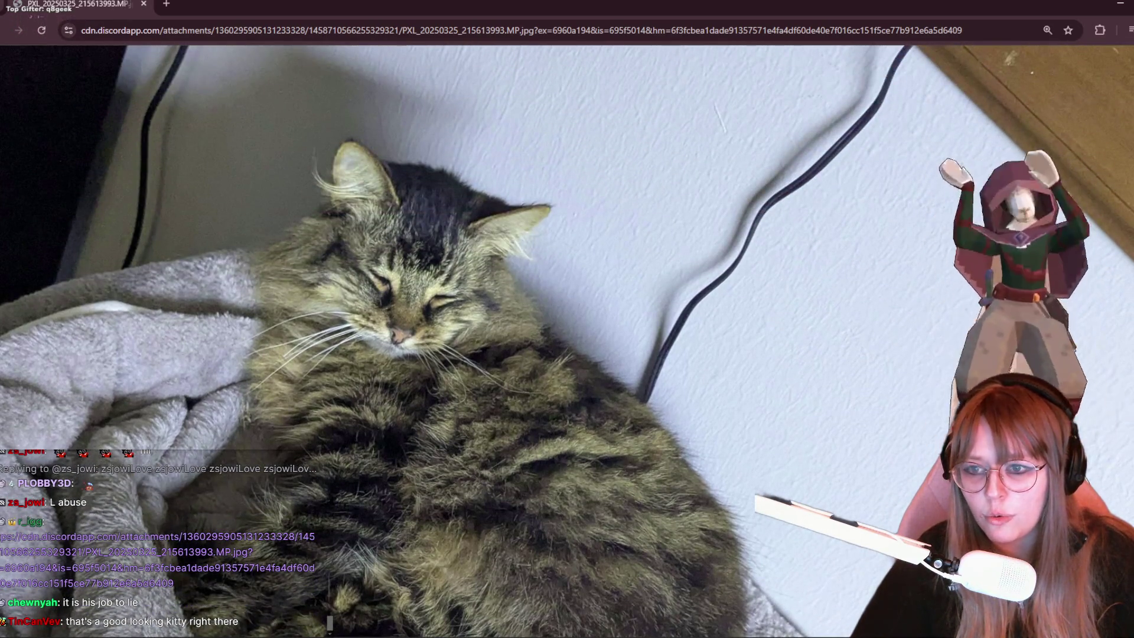
pyautogui.hscroll(-3, 486, 635)
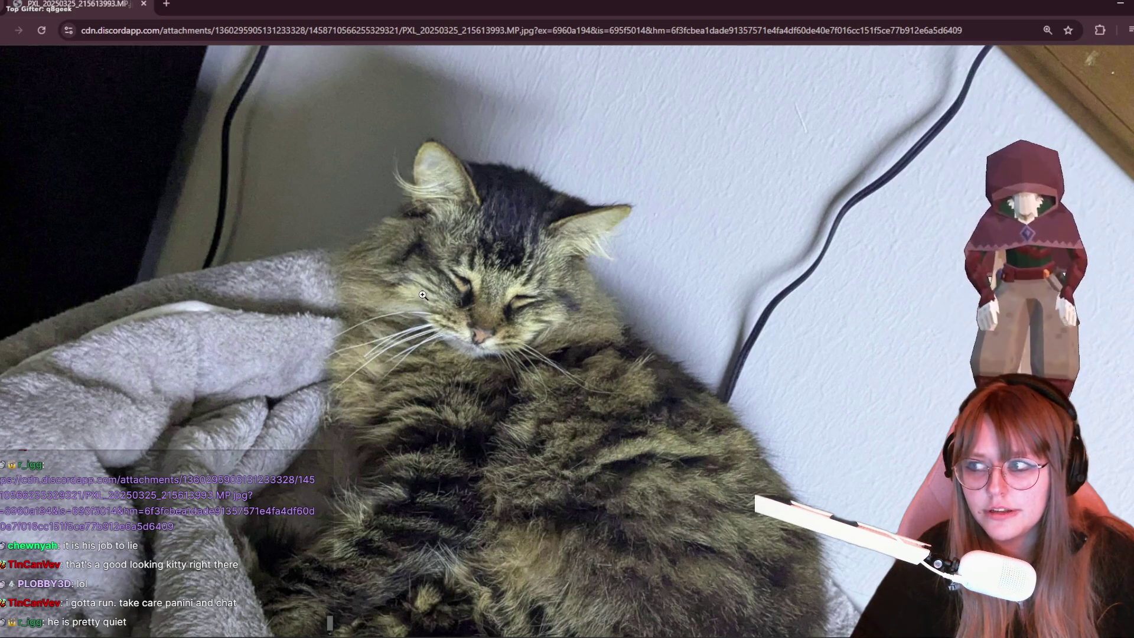
pyautogui.keyDown('ctrl'); pyautogui.scroll(-2, 422, 294); pyautogui.keyUp('ctrl')
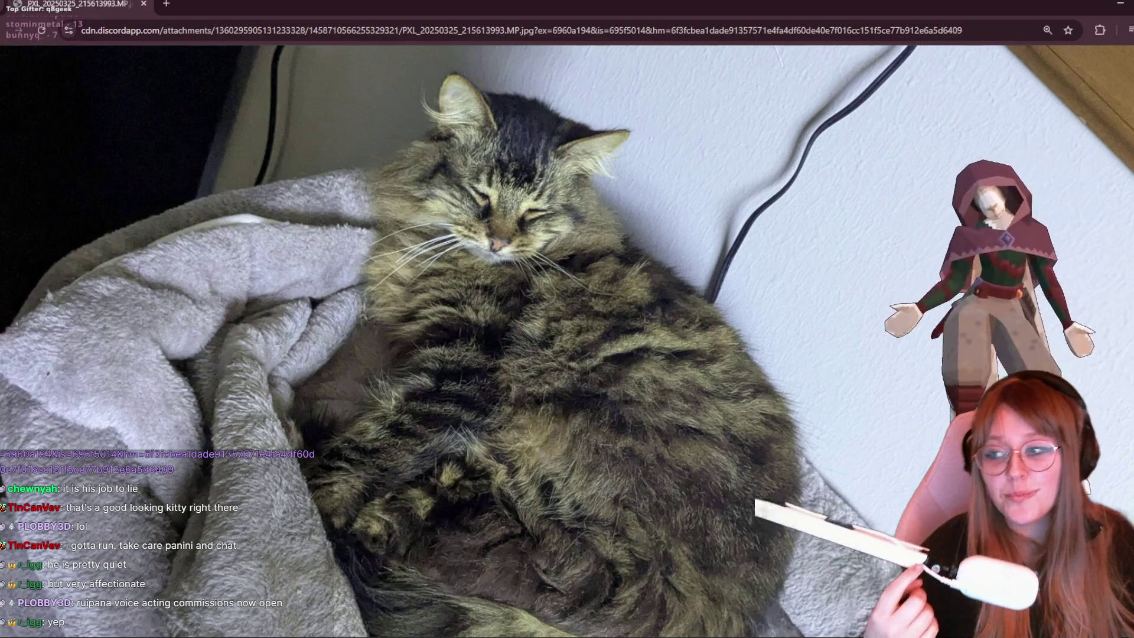
pyautogui.keyDown('ctrl'); pyautogui.scroll(-4, 564, 217); pyautogui.keyUp('ctrl')
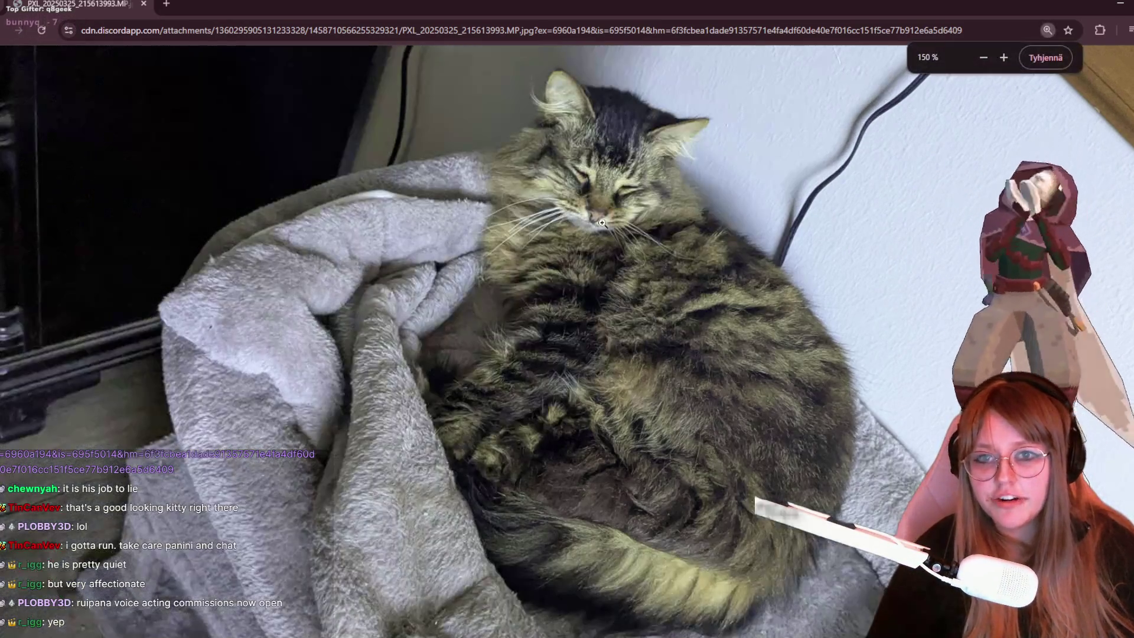
pyautogui.keyDown('ctrl'); pyautogui.scroll(2, 829, 405); pyautogui.keyUp('ctrl')
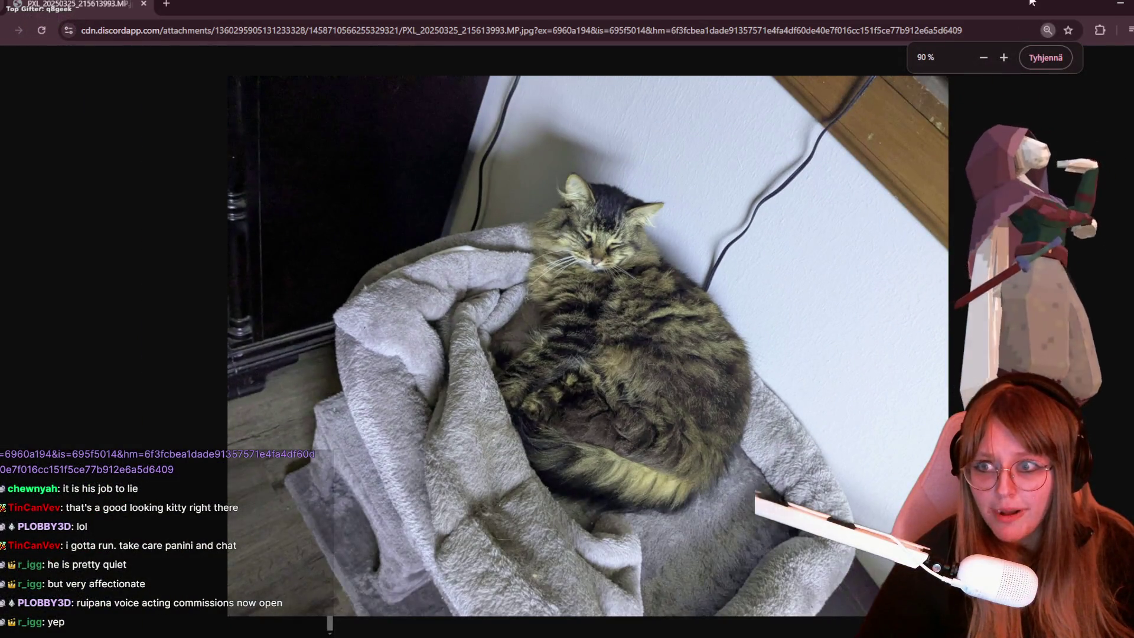
pyautogui.hotkey('ctrl', 'w')
# Inspect the open book's pixel-art texture, then switch to the Layout workspace in a diagonal view.
pyautogui.moveTo(791, 272)
pyautogui.mouseDown(button='middle')
pyautogui.moveTo(810, 255)
pyautogui.moveTo(809, 300)
pyautogui.mouseUp(button='middle')
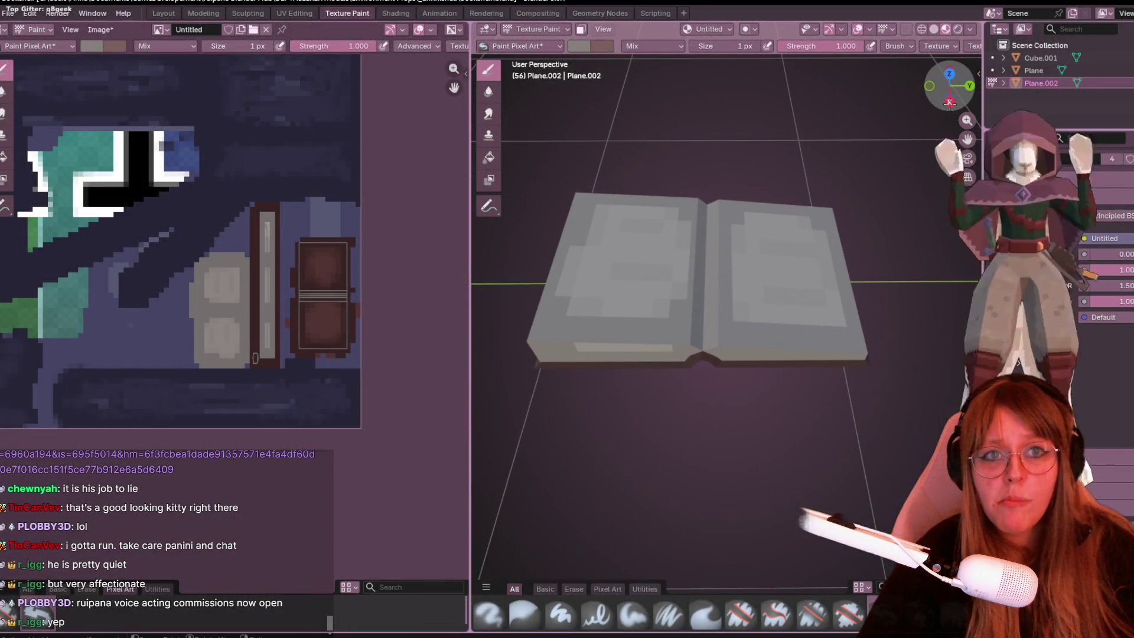
pyautogui.scroll(-3, 767, 225)
pyautogui.scroll(-2, 279, 278)
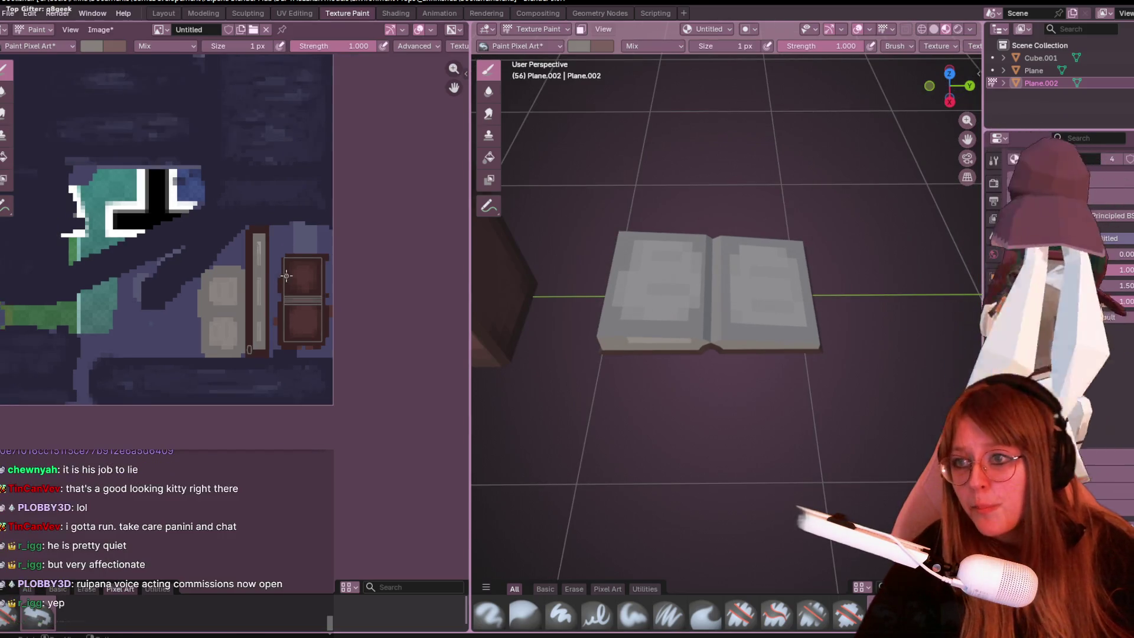
pyautogui.moveTo(279, 278); pyautogui.dragTo(308, 290, button='middle')
pyautogui.moveTo(764, 327); pyautogui.dragTo(773, 354, button='middle')
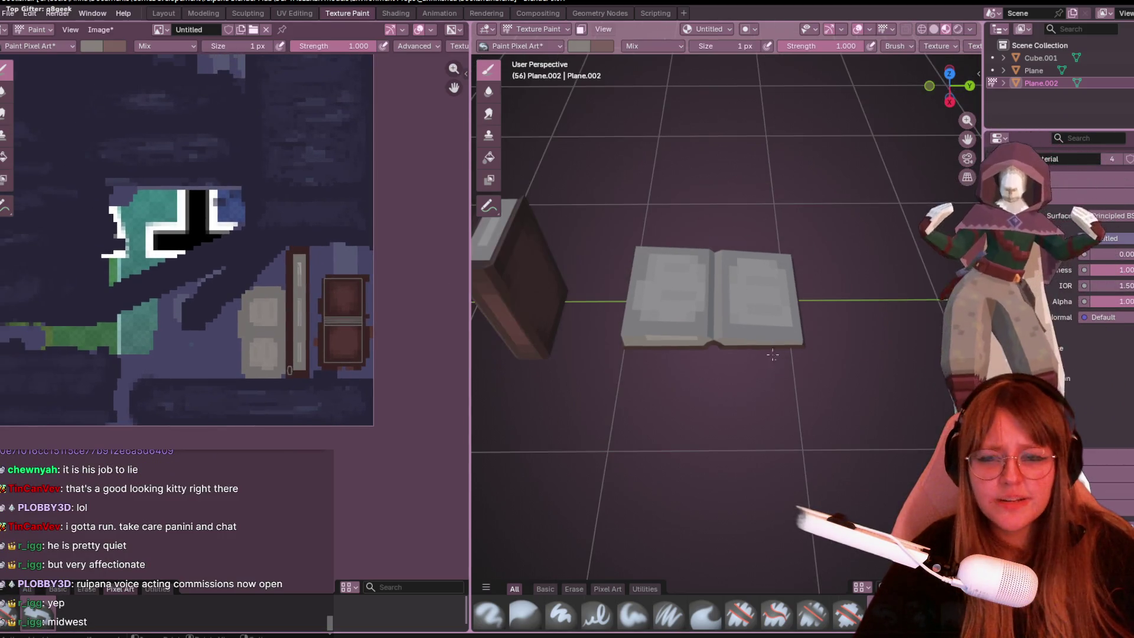
pyautogui.moveTo(755, 307); pyautogui.dragTo(768, 330, button='middle')
pyautogui.scroll(-1, 227, 319)
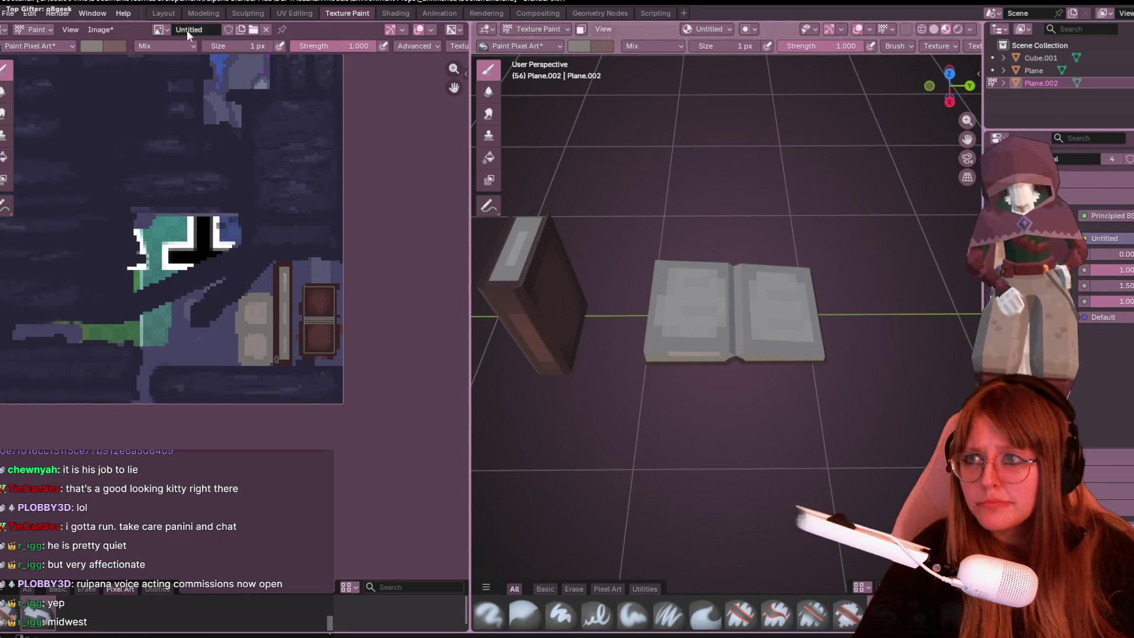
pyautogui.click(168, 12)
pyautogui.moveTo(451, 173)
pyautogui.mouseDown(button='middle')
pyautogui.moveTo(543, 218)
pyautogui.moveTo(774, 108)
pyautogui.mouseUp(button='middle')
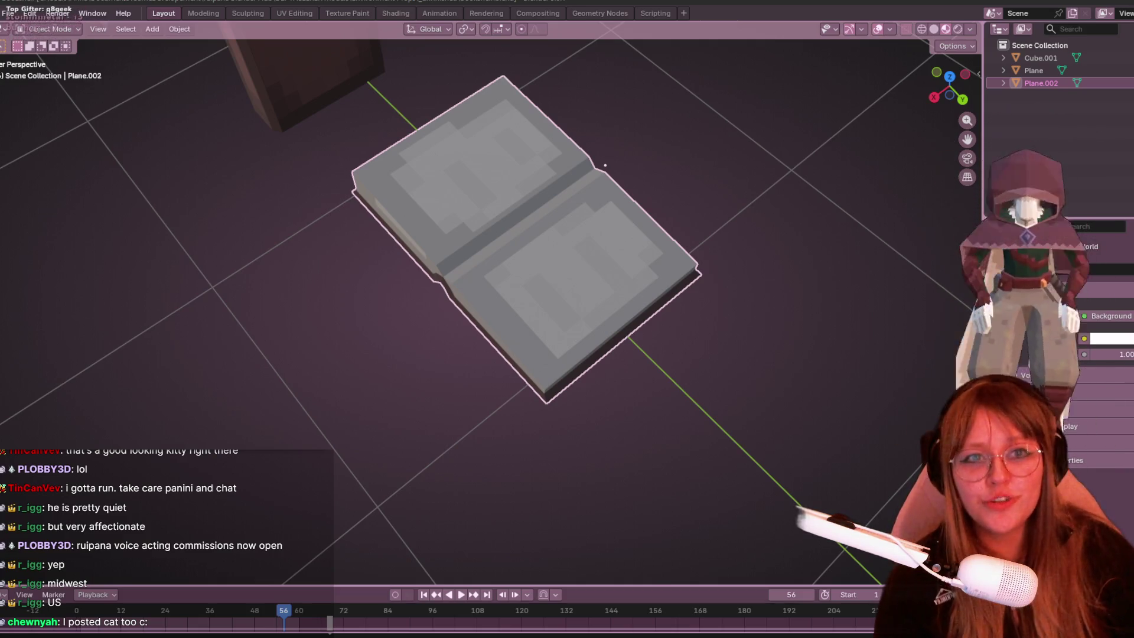
# Switch to a front orthographic view and enable Affect Only Origins.
pyautogui.click(966, 73)
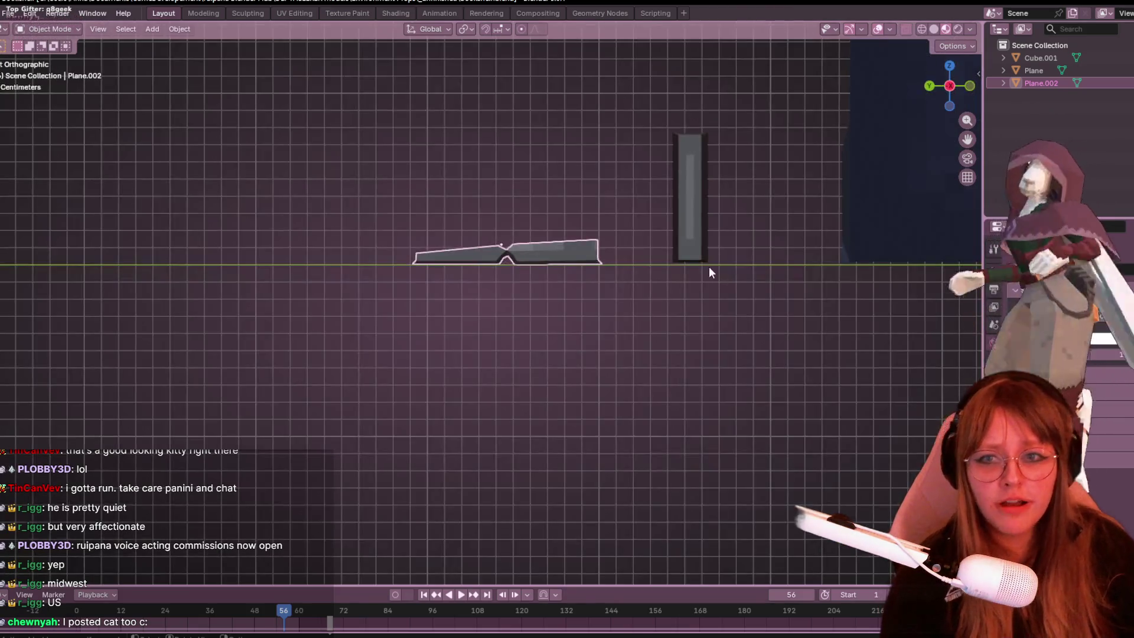
pyautogui.scroll(5, 691, 263)
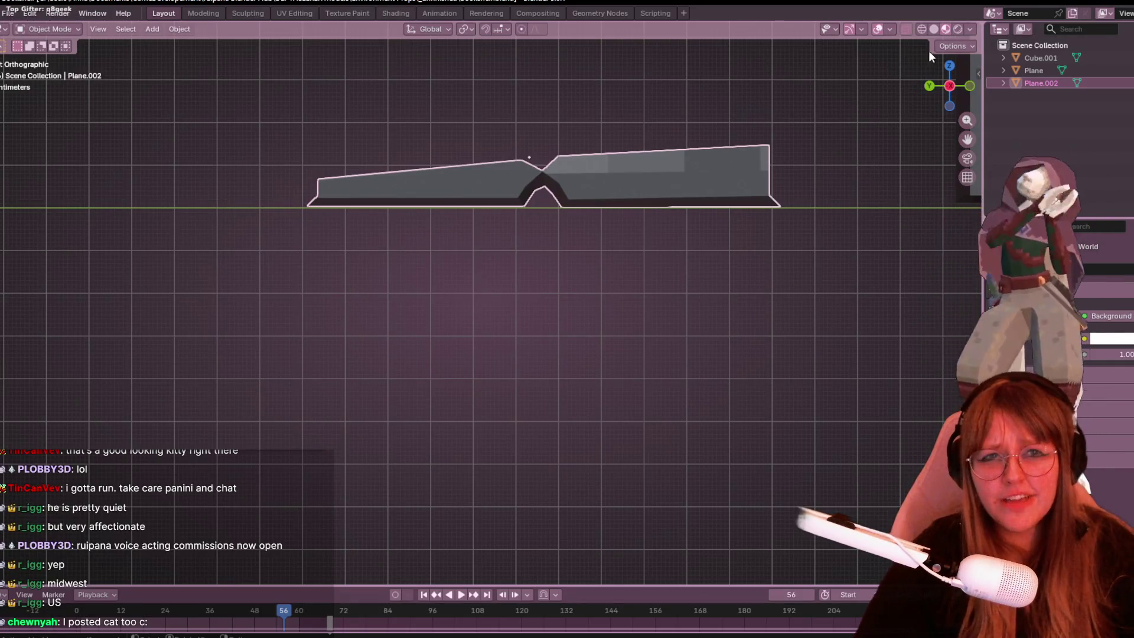
pyautogui.click(952, 47)
pyautogui.click(949, 84)
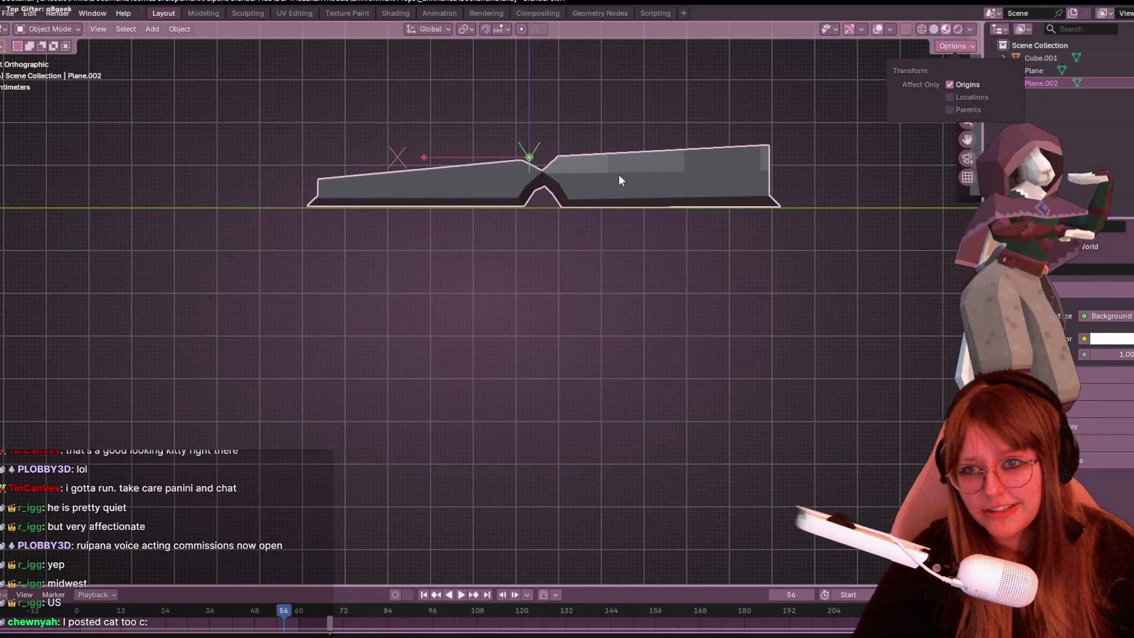
# Move the open book's origin to the spine's bottom notch, then view from directly below.
pyautogui.keyDown('shift'); pyautogui.moveTo(625, 112); pyautogui.dragTo(559, 119, button='middle'); pyautogui.keyUp('shift')
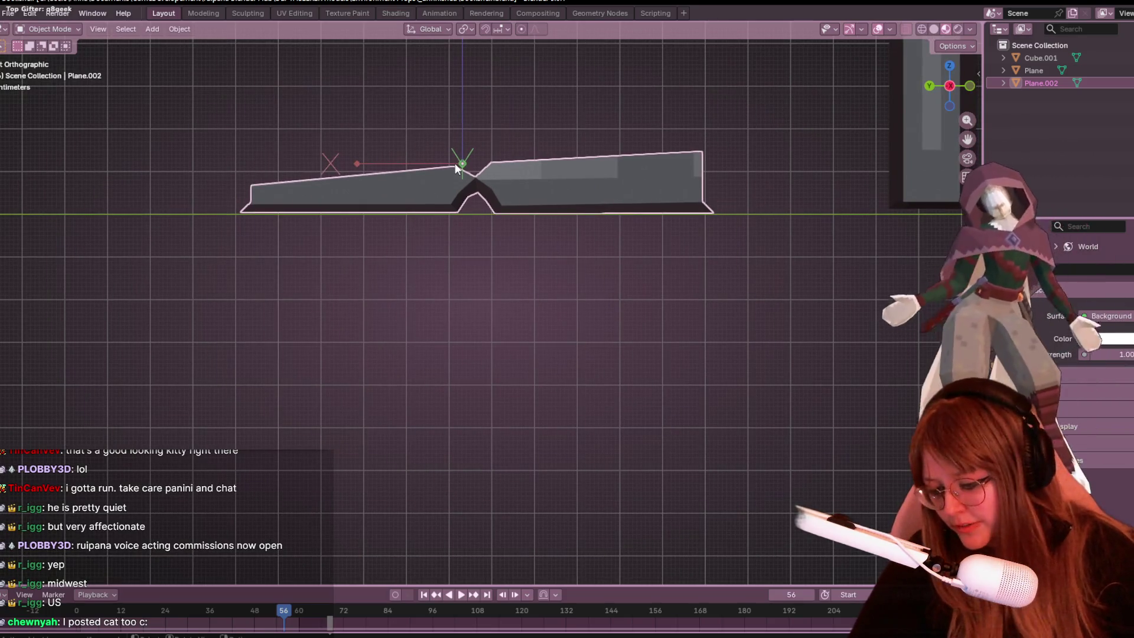
pyautogui.press('g')
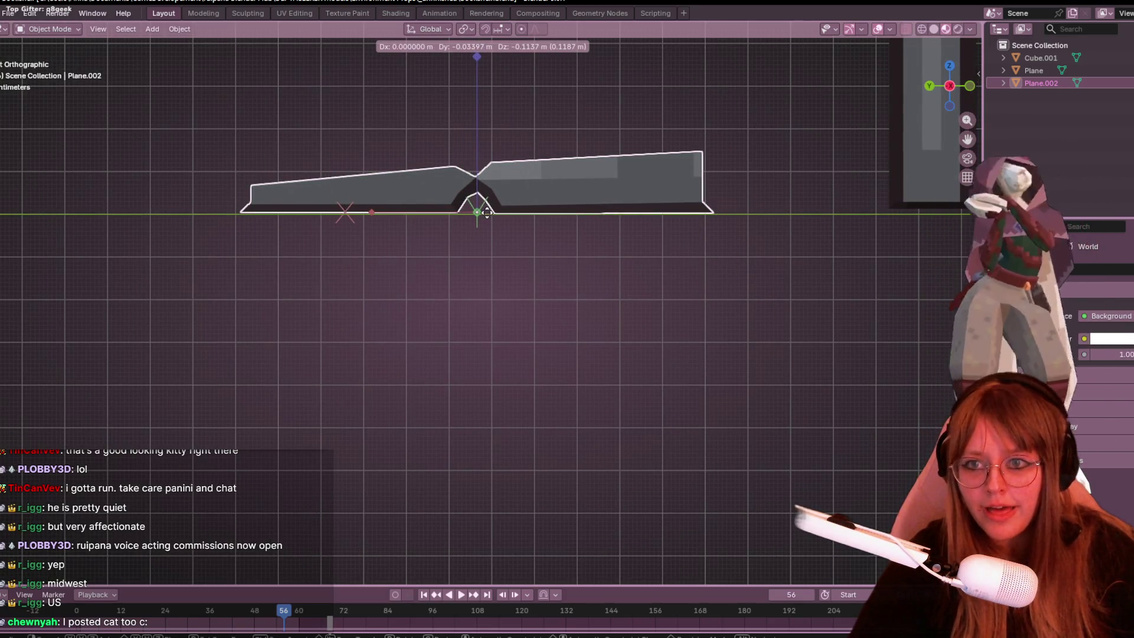
pyautogui.click(484, 213)
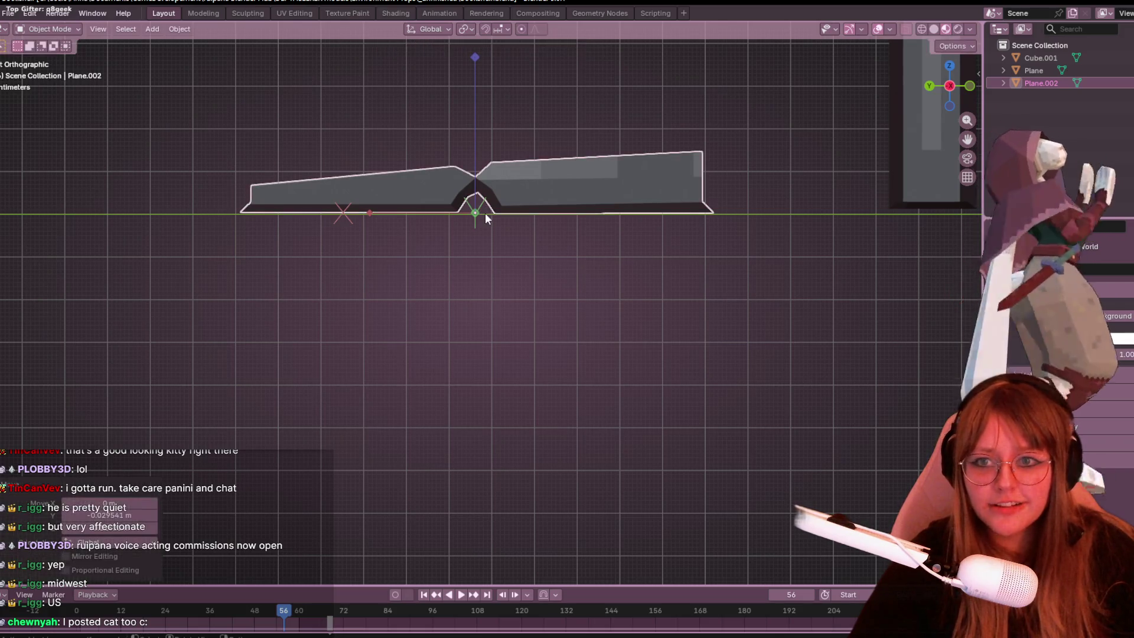
pyautogui.scroll(-2, 496, 213)
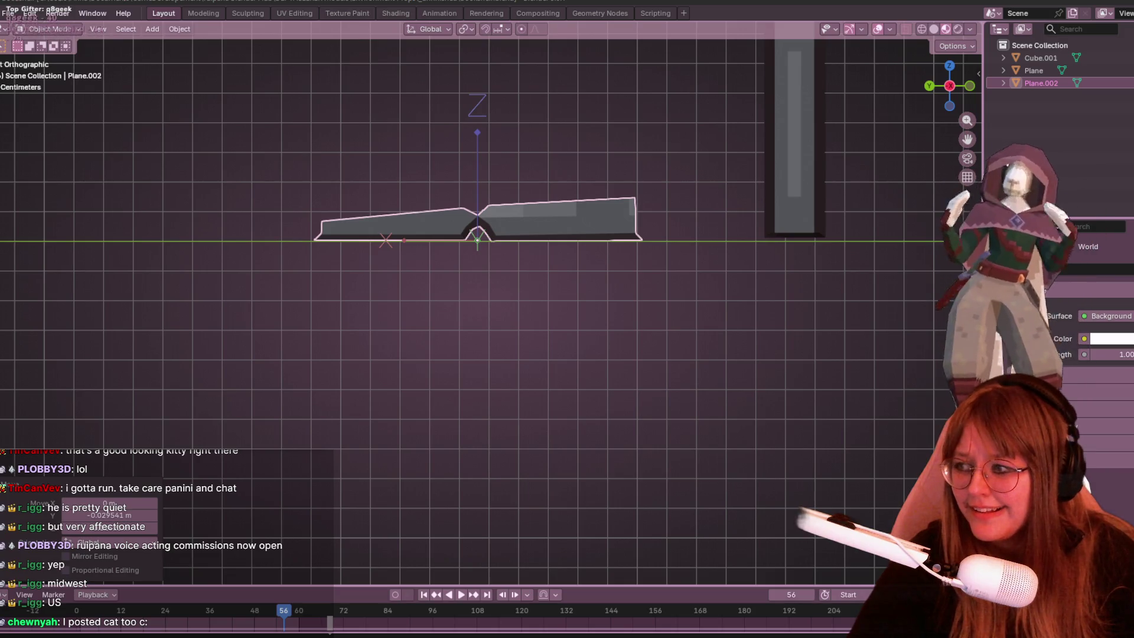
pyautogui.press('ctrl+KP_7')
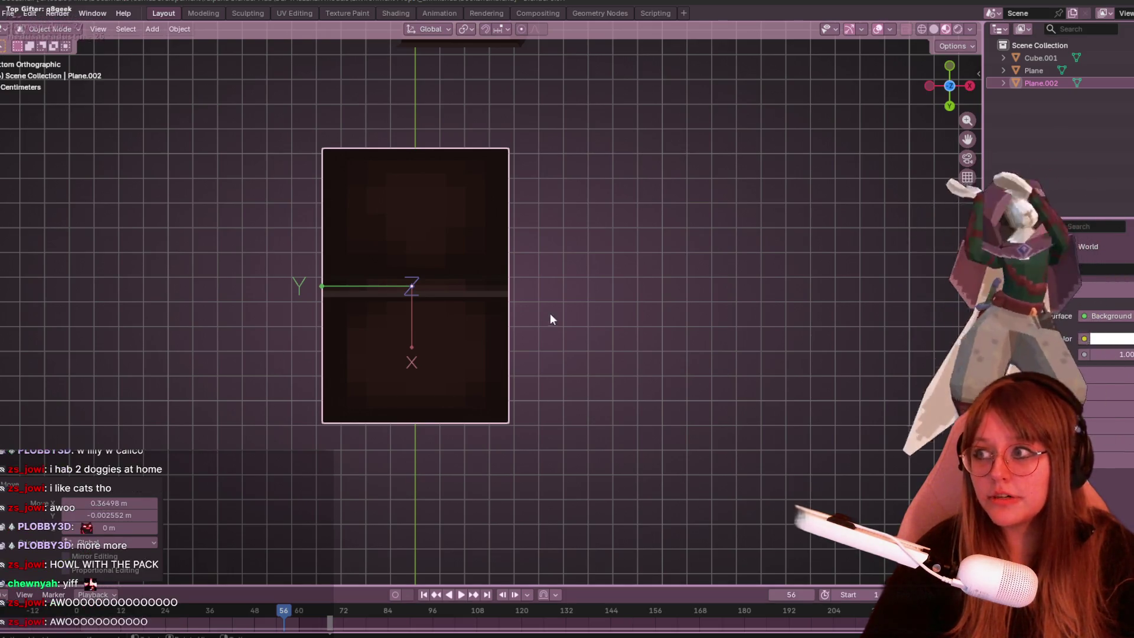
pyautogui.moveTo(535, 110)
pyautogui.mouseDown(button='middle')
pyautogui.moveTo(549, 202)
pyautogui.moveTo(554, 475)
pyautogui.mouseUp(button='middle')
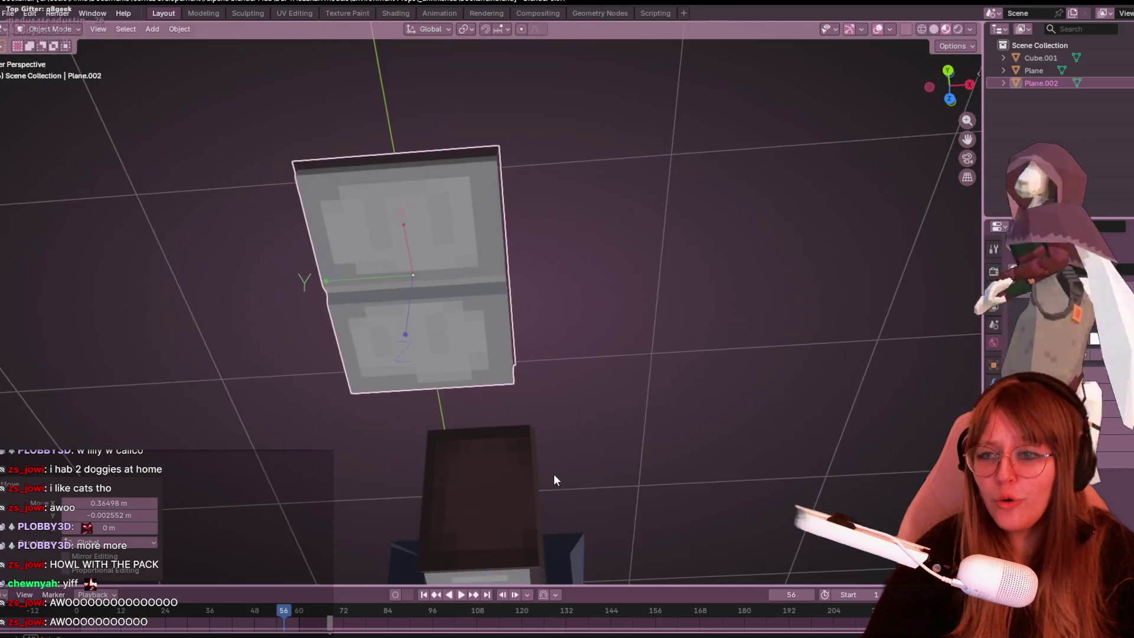
pyautogui.click(959, 45)
pyautogui.moveTo(670, 406)
pyautogui.mouseDown(button='middle')
pyautogui.moveTo(651, 434)
pyautogui.moveTo(607, 341)
pyautogui.moveTo(592, 495)
pyautogui.moveTo(680, 335)
pyautogui.mouseUp(button='middle')
pyautogui.moveTo(443, 261); pyautogui.dragTo(650, 81, button='middle')
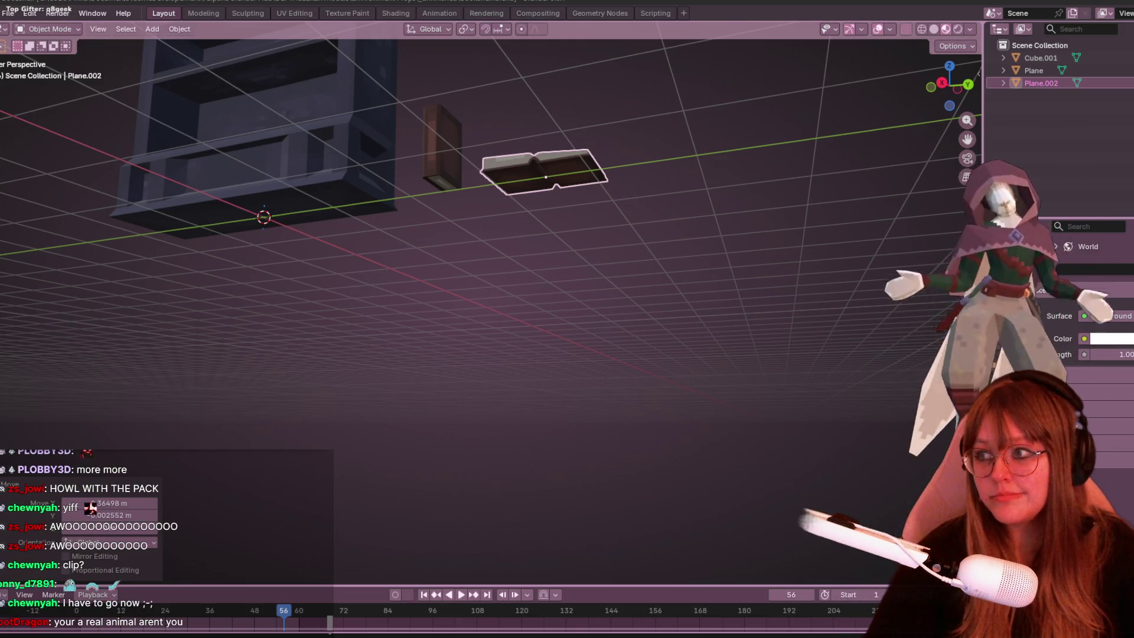
# Duplicate the tall upright book and place the copy to the right of the open book.
pyautogui.moveTo(557, 207); pyautogui.dragTo(597, 148, button='middle')
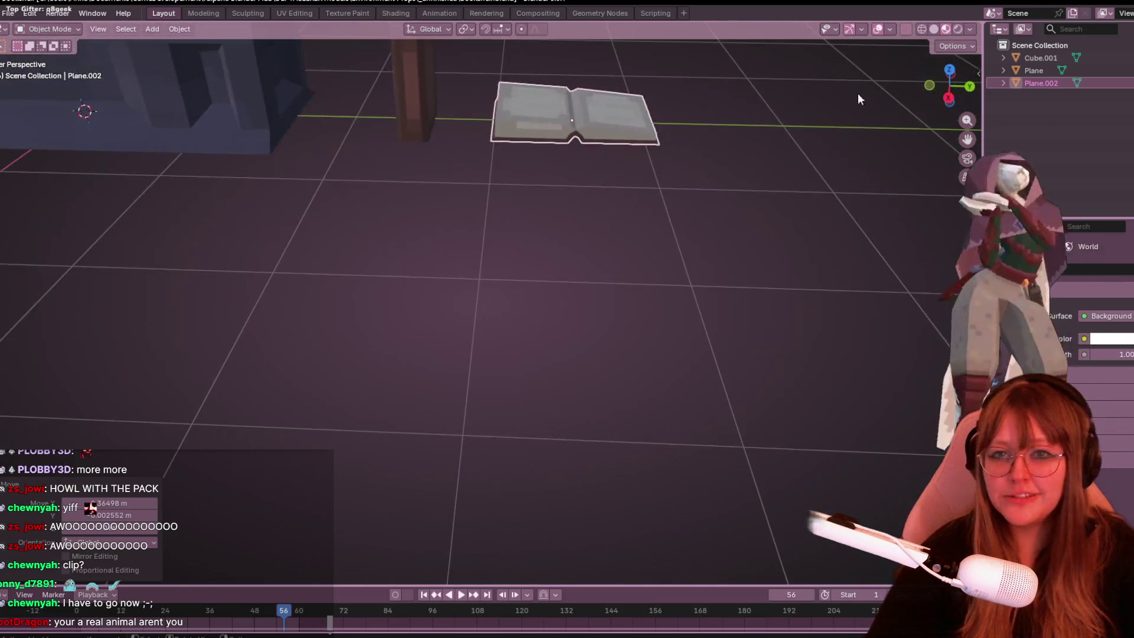
pyautogui.click(951, 88)
pyautogui.moveTo(872, 101)
pyautogui.keyDown('shift'); pyautogui.mouseDown(button='middle')
pyautogui.moveTo(683, 291)
pyautogui.moveTo(248, 291)
pyautogui.mouseUp(button='middle'); pyautogui.keyUp('shift')
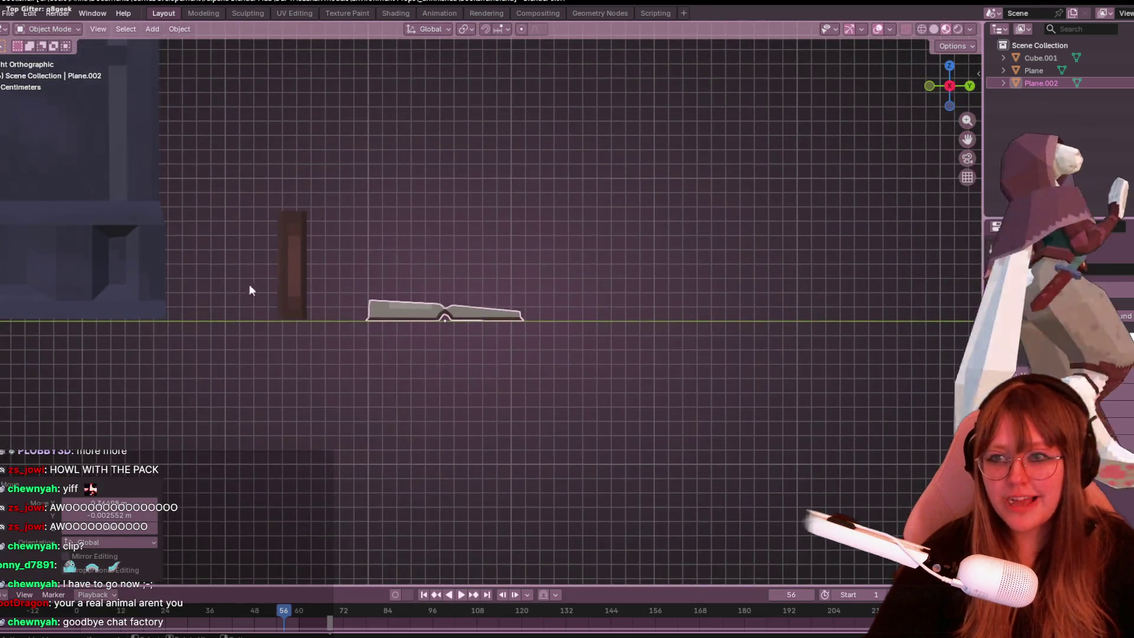
pyautogui.click(296, 295)
pyautogui.scroll(-4, 297, 292)
pyautogui.keyDown('shift'); pyautogui.moveTo(357, 294); pyautogui.dragTo(300, 285, button='middle'); pyautogui.keyUp('shift')
pyautogui.hotkey('shift', 'd')
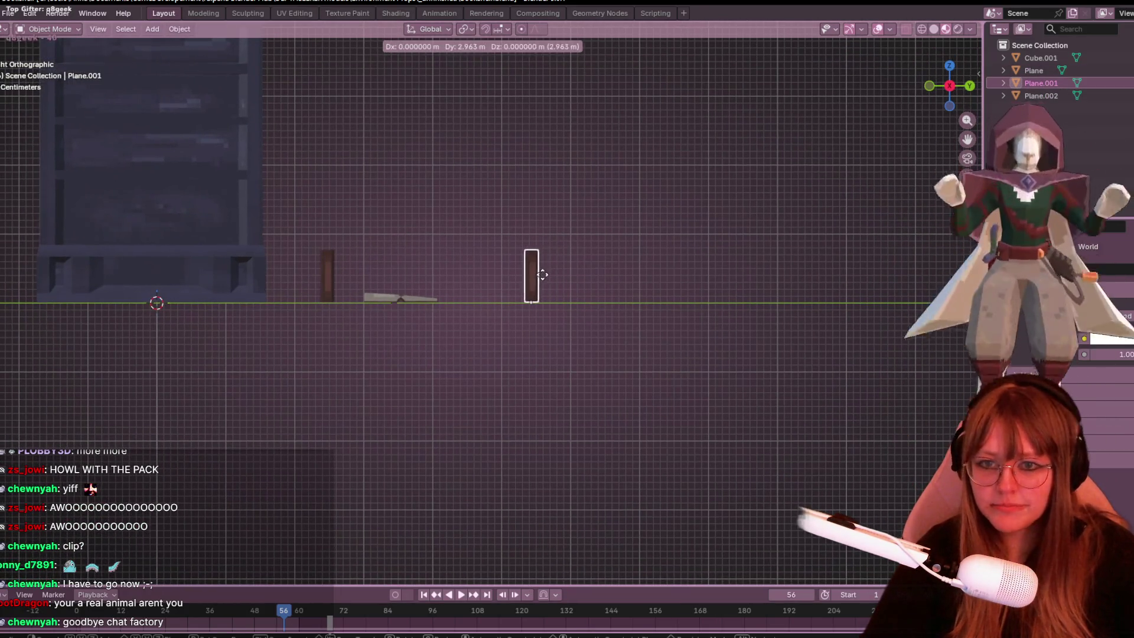
pyautogui.click(540, 273)
# Try rotating the copy's mesh 90 degrees in Edit Mode, then undo and return to Object Mode.
pyautogui.press('Tab')
pyautogui.scroll(4, 597, 306)
pyautogui.keyDown('shift'); pyautogui.moveTo(750, 304); pyautogui.dragTo(569, 296, button='middle'); pyautogui.keyUp('shift')
pyautogui.scroll(3, 529, 200)
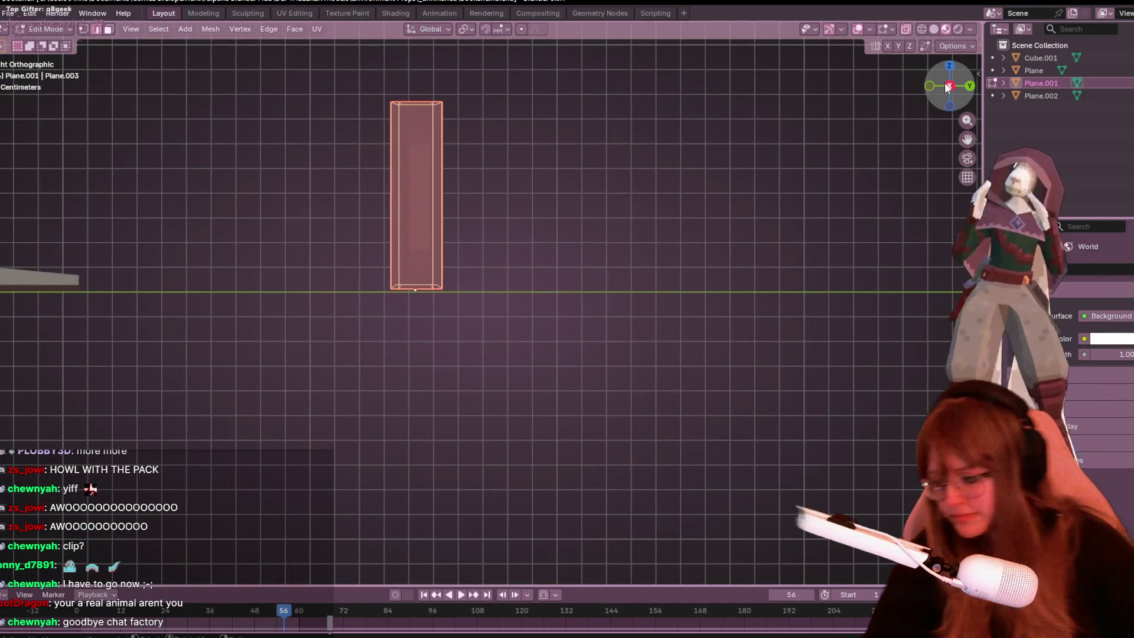
pyautogui.write('r90')
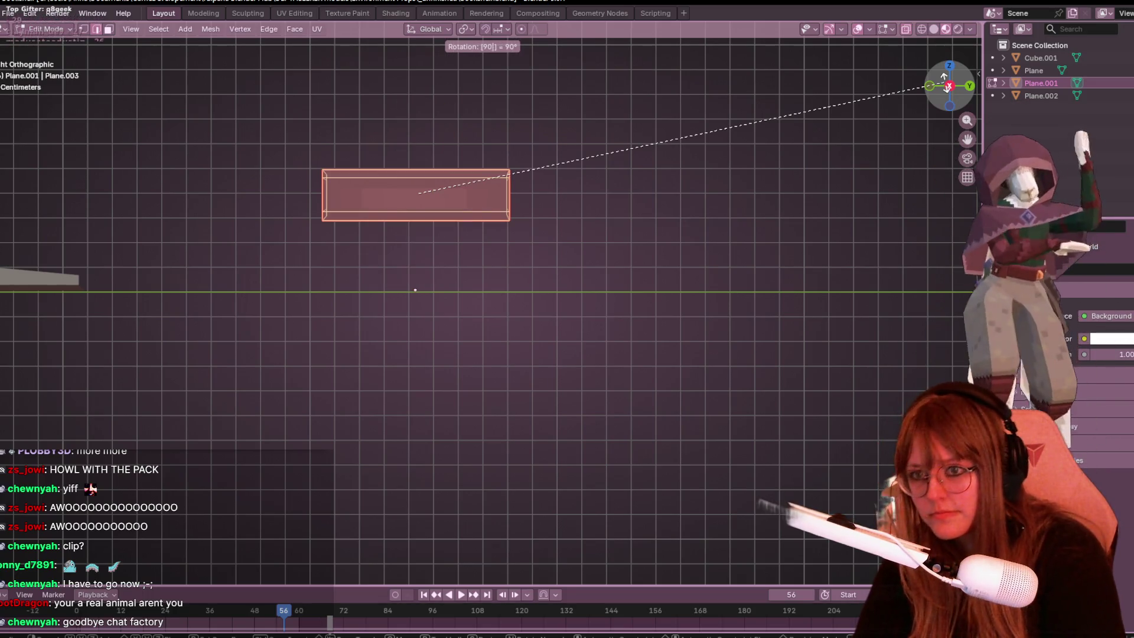
pyautogui.press('Return')
pyautogui.hotkey('ctrl', 'z')
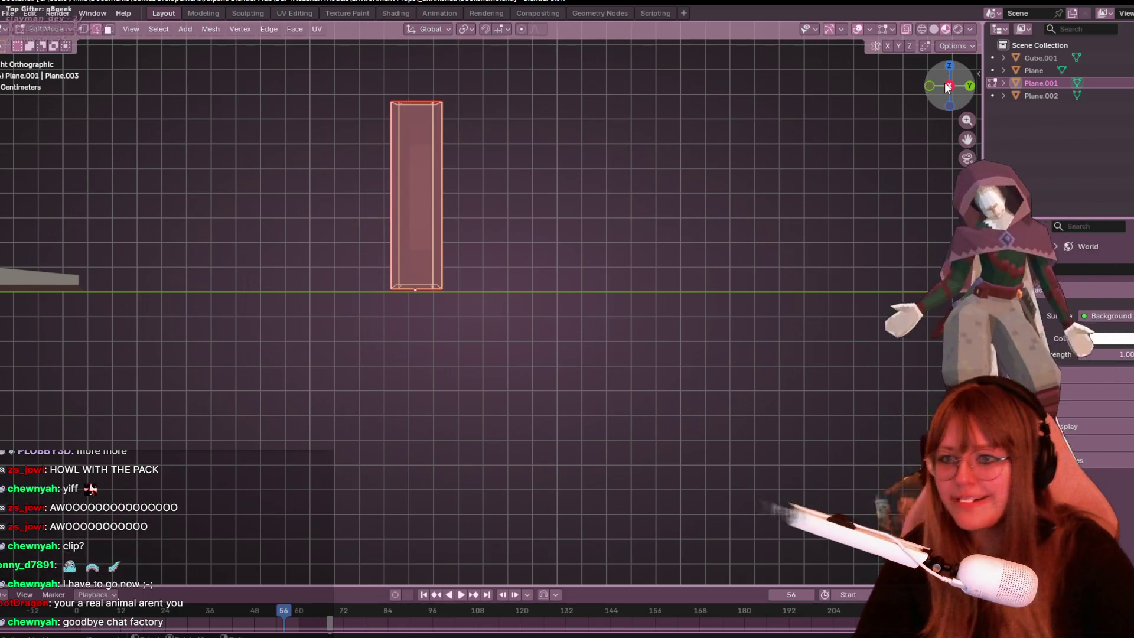
pyautogui.press('Tab')
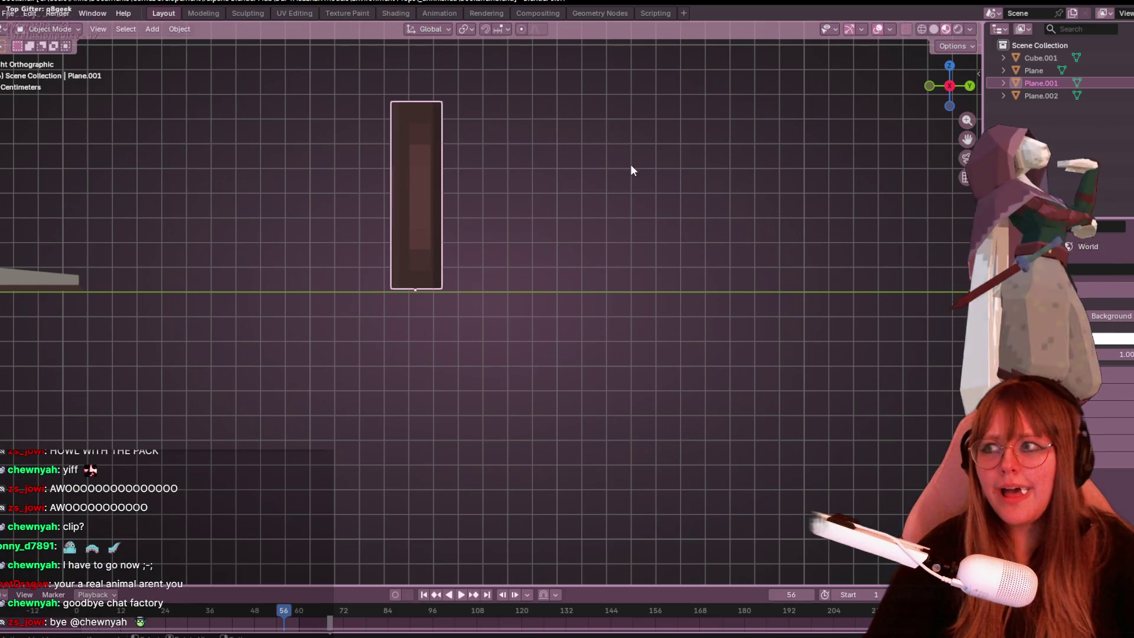
# Enter Edit Mode on the book and frame it in a straight right-side orthographic view.
pyautogui.keyDown('shift'); pyautogui.moveTo(620, 236); pyautogui.dragTo(618, 301, button='middle'); pyautogui.keyUp('shift')
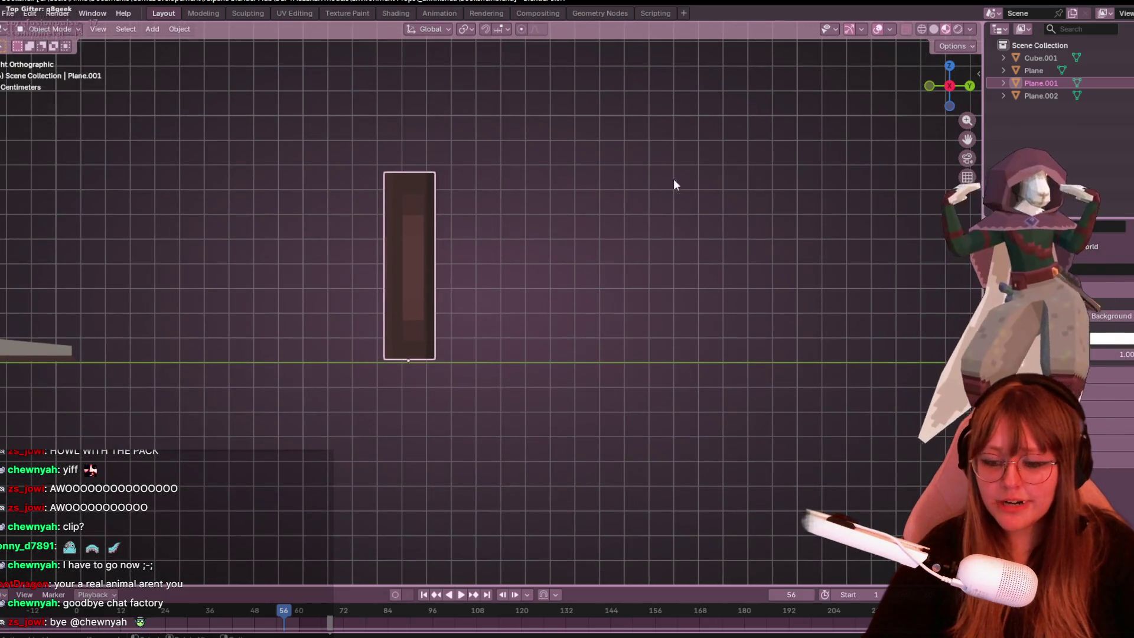
pyautogui.scroll(1, 543, 121)
pyautogui.moveTo(498, 98)
pyautogui.keyDown('shift'); pyautogui.mouseDown(button='middle')
pyautogui.moveTo(602, 78)
pyautogui.moveTo(480, 108)
pyautogui.mouseUp(button='middle'); pyautogui.keyUp('shift')
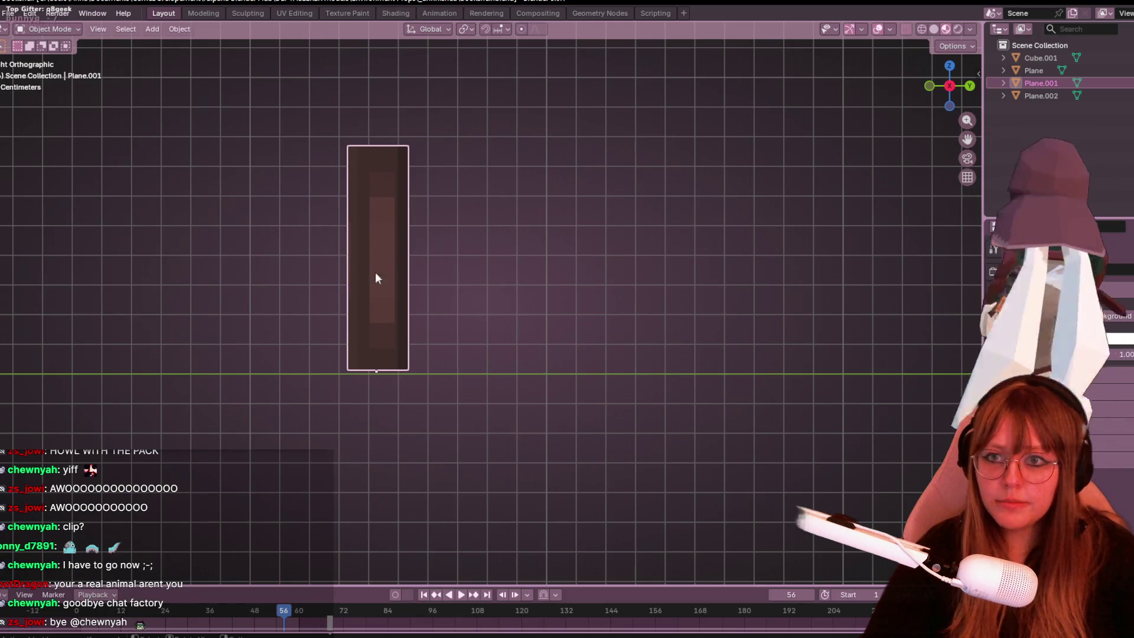
pyautogui.press('Tab')
pyautogui.moveTo(701, 195)
pyautogui.mouseDown(button='middle')
pyautogui.moveTo(655, 218)
pyautogui.moveTo(660, 243)
pyautogui.moveTo(698, 271)
pyautogui.moveTo(681, 264)
pyautogui.moveTo(705, 203)
pyautogui.moveTo(959, 86)
pyautogui.mouseUp(button='middle')
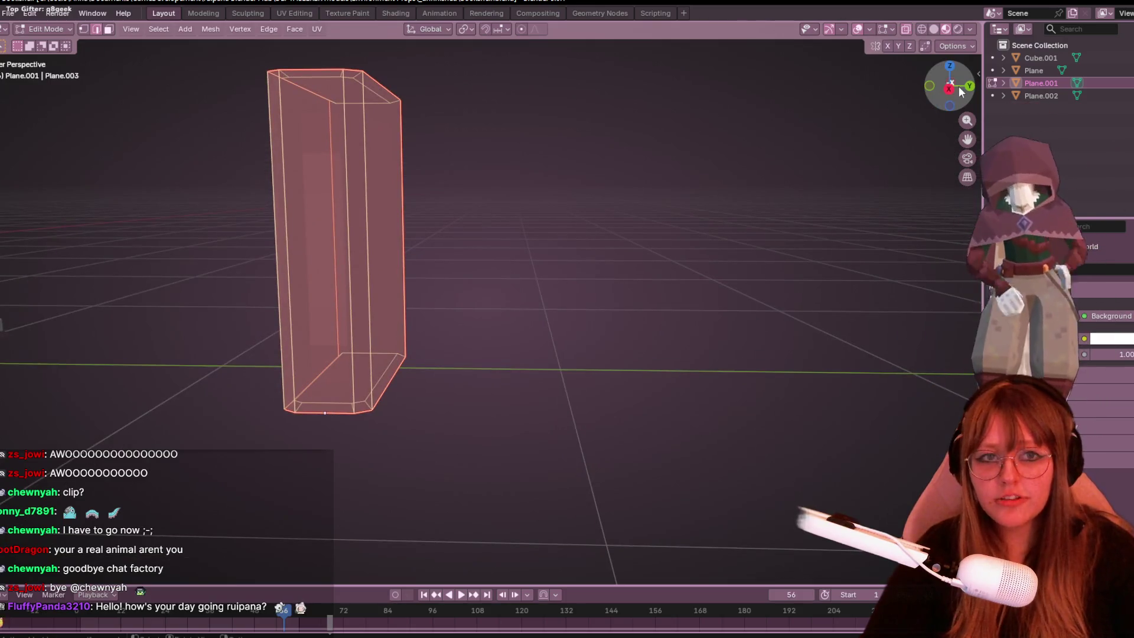
pyautogui.click(948, 87)
pyautogui.scroll(-3, 752, 144)
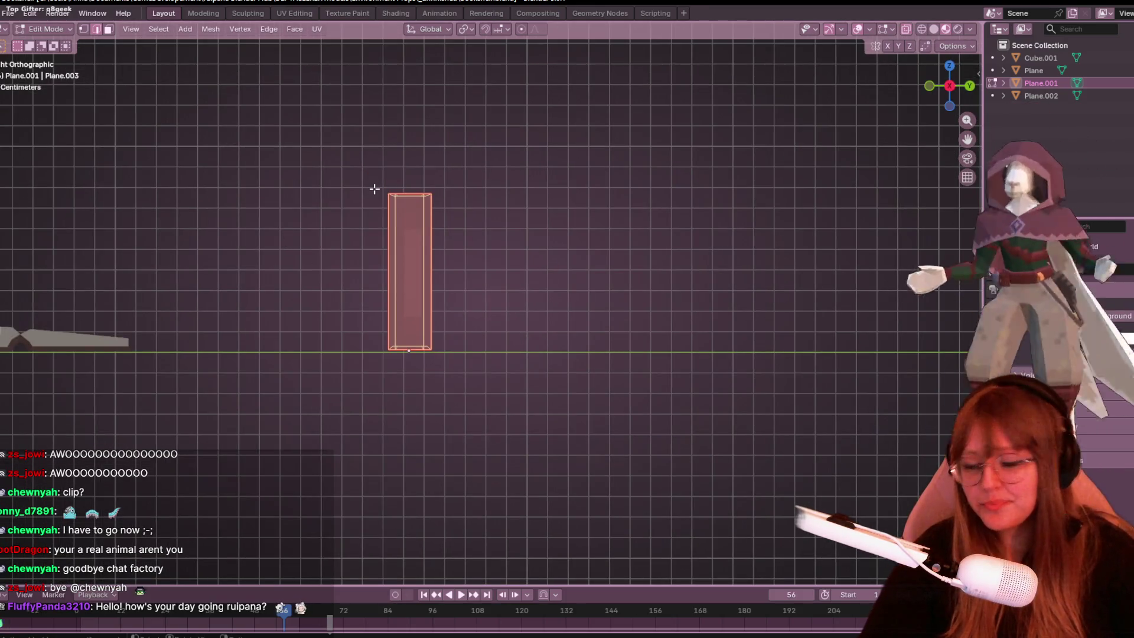
pyautogui.keyDown('shift'); pyautogui.moveTo(541, 306); pyautogui.dragTo(423, 291, button='middle'); pyautogui.keyUp('shift')
pyautogui.scroll(2, 423, 291)
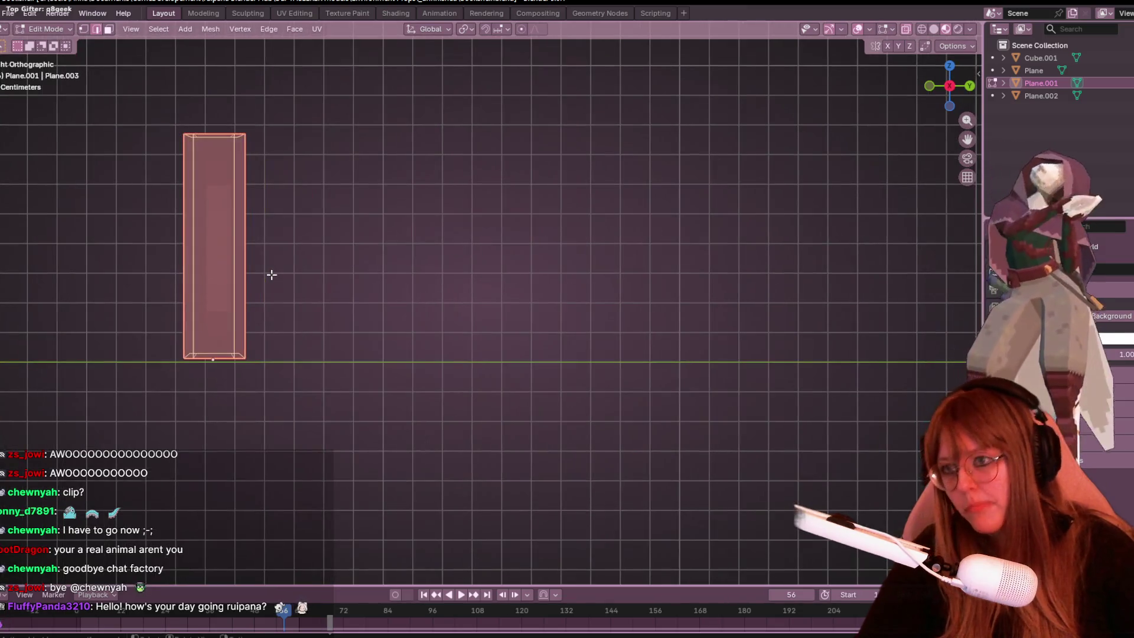
# Turn on Auto Merge in the mesh editing options.
pyautogui.click(972, 47)
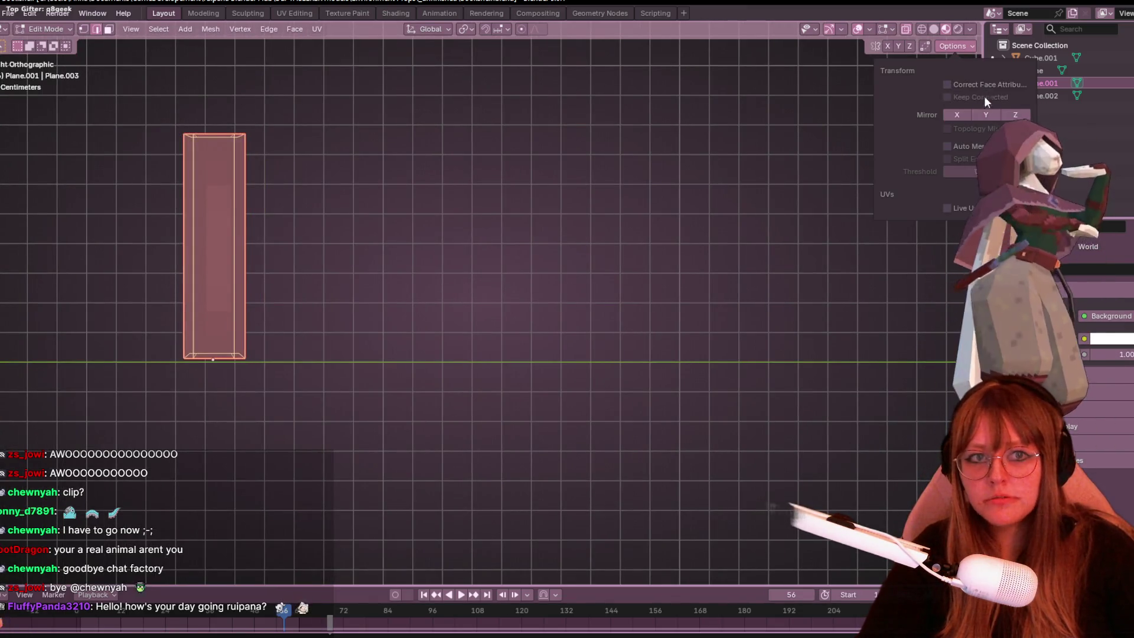
pyautogui.click(980, 143)
pyautogui.keyDown('shift'); pyautogui.moveTo(379, 264); pyautogui.dragTo(549, 337, button='middle'); pyautogui.keyUp('shift')
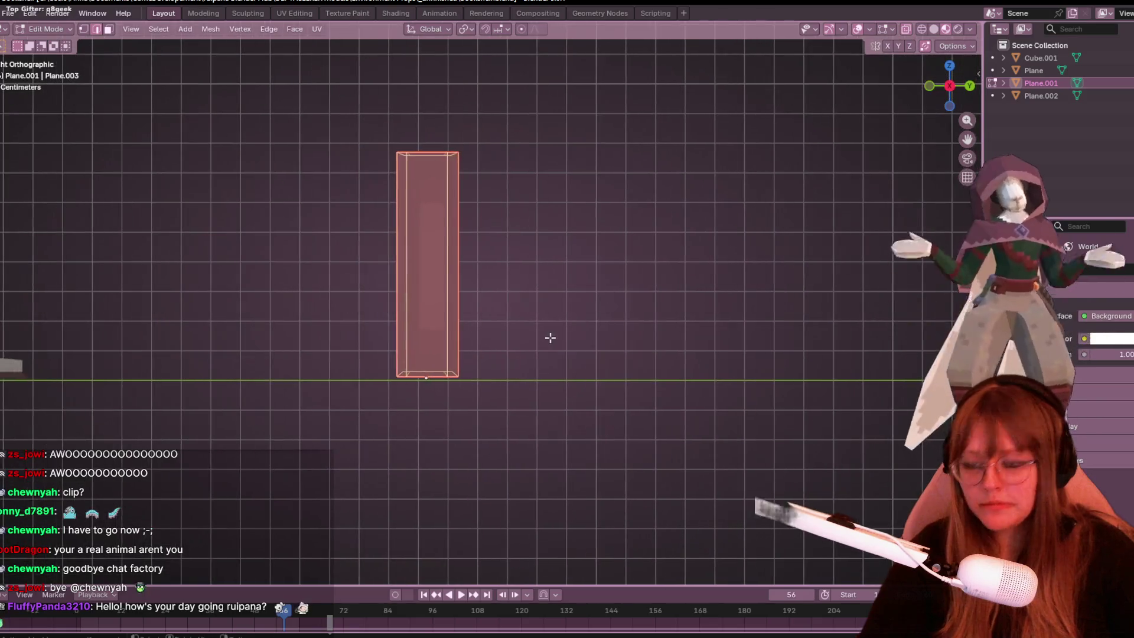
# Duplicate the book and set the copy flush beside the original.
pyautogui.scroll(2, 572, 266)
pyautogui.hotkey('shift', 'd')
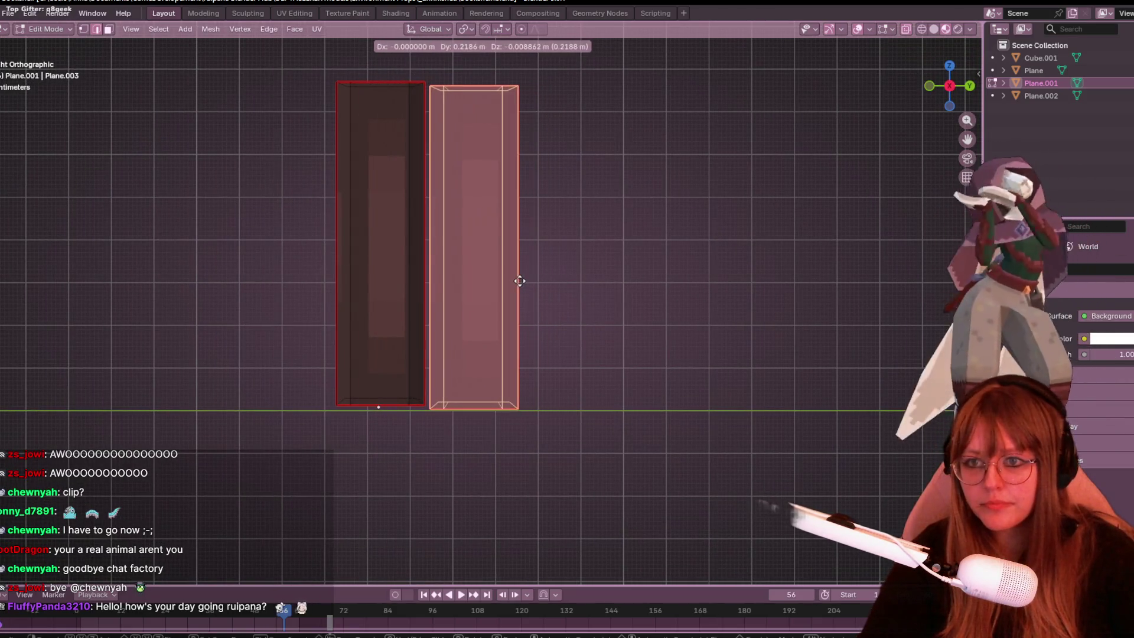
pyautogui.click(512, 278)
pyautogui.scroll(3, 543, 277)
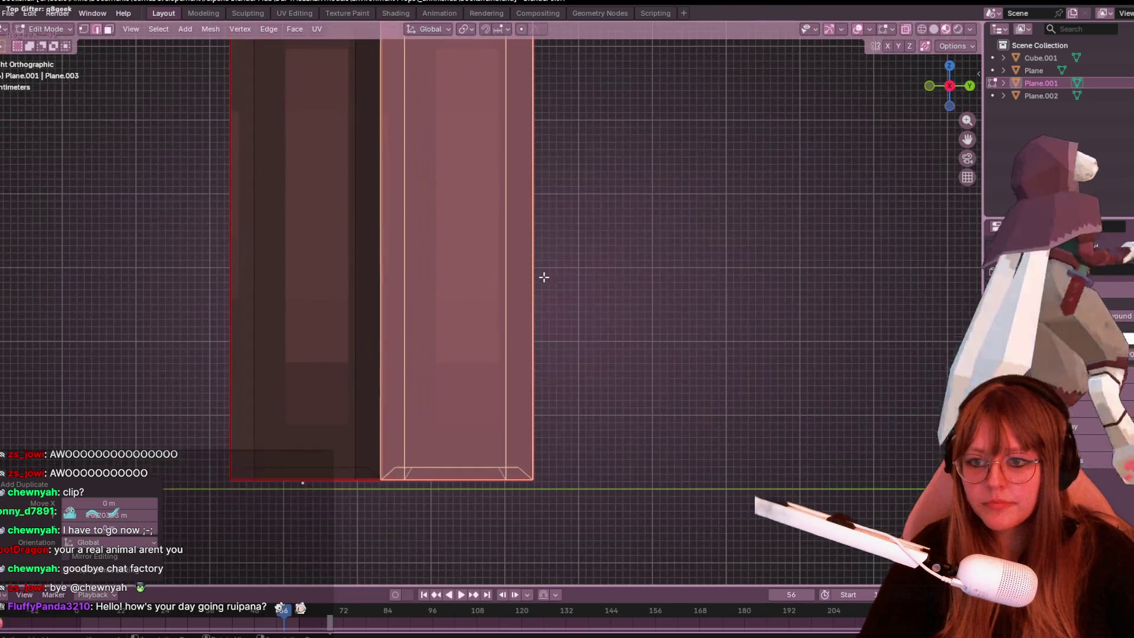
pyautogui.press('g')
pyautogui.click(385, 348)
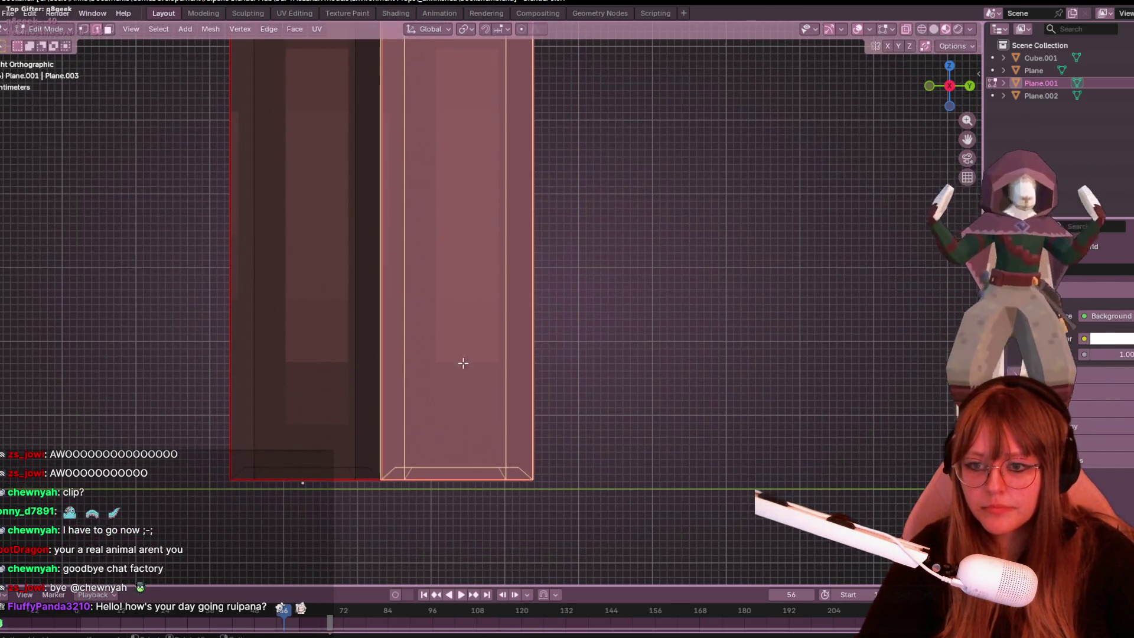
pyautogui.scroll(-4, 526, 347)
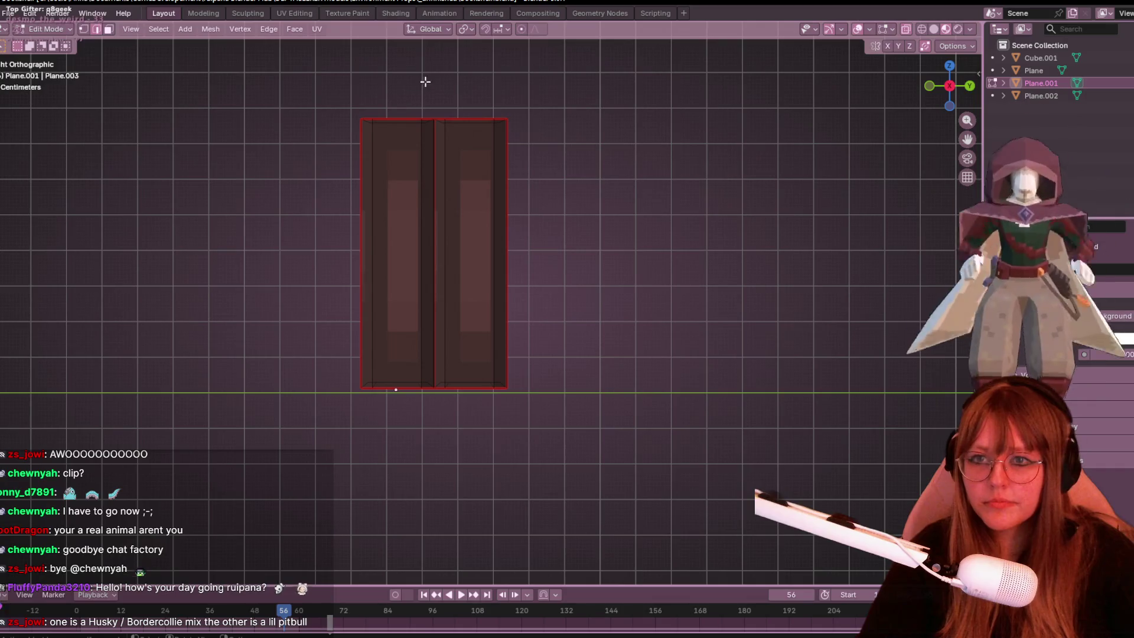
# Duplicate both books and place the pair beside the first two, making four.
pyautogui.moveTo(296, 86); pyautogui.dragTo(575, 413)
pyautogui.hotkey('shift', 'd')
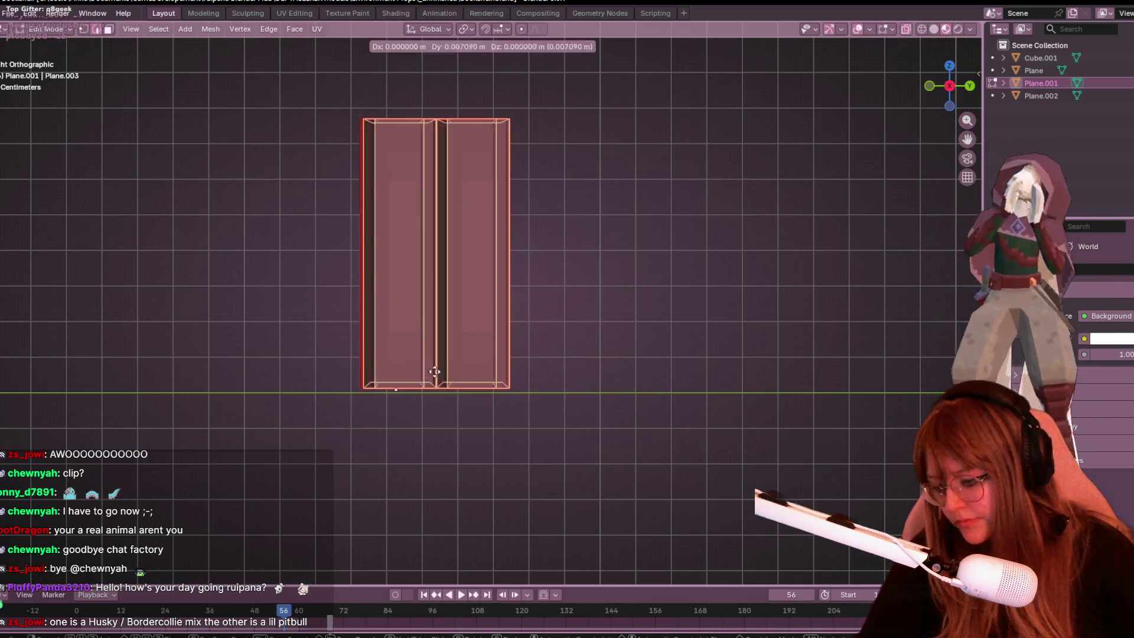
pyautogui.click(578, 374)
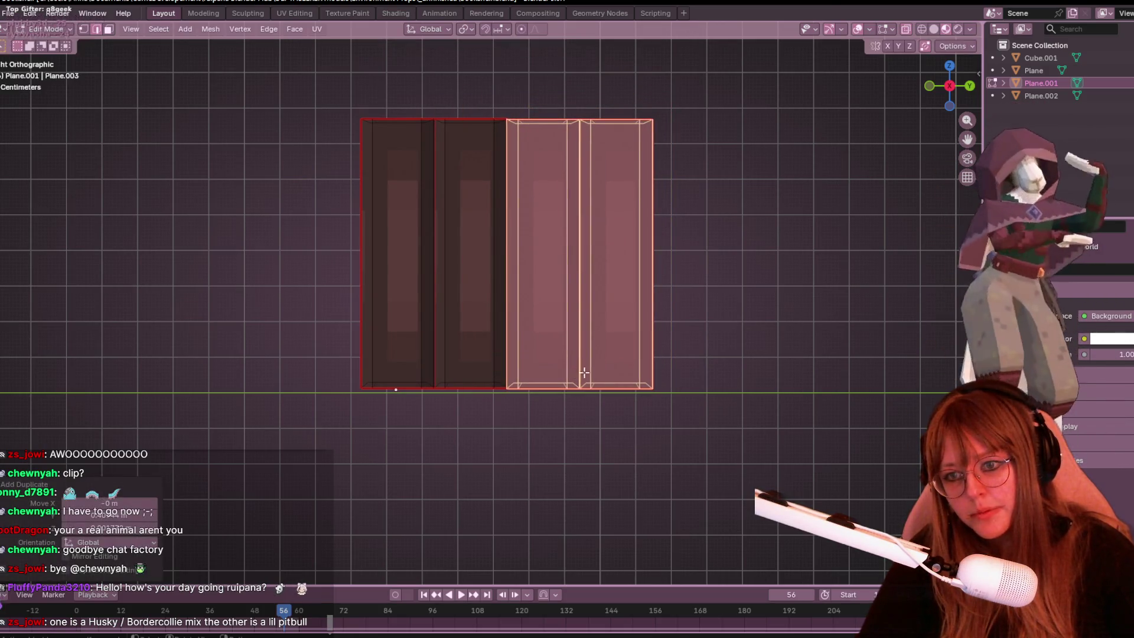
pyautogui.keyDown('ctrl'); pyautogui.scroll(-4, 717, 341); pyautogui.keyUp('ctrl')
# Move the vertical edge between two of the books to the left.
pyautogui.click(616, 227)
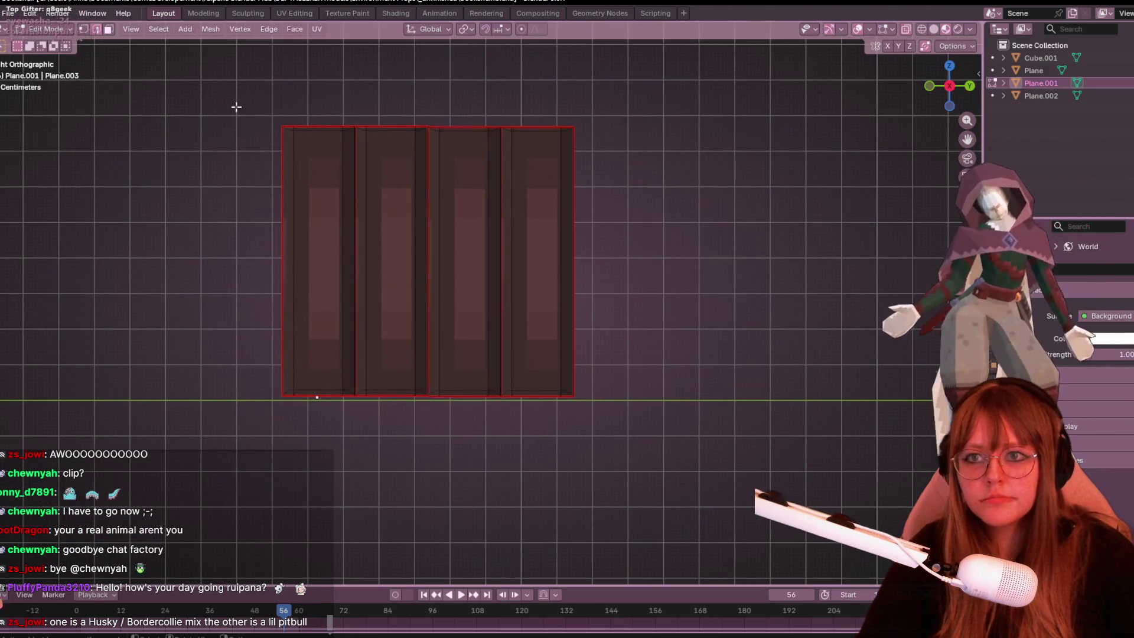
pyautogui.scroll(4, 448, 171)
pyautogui.click(495, 387)
pyautogui.press('g')
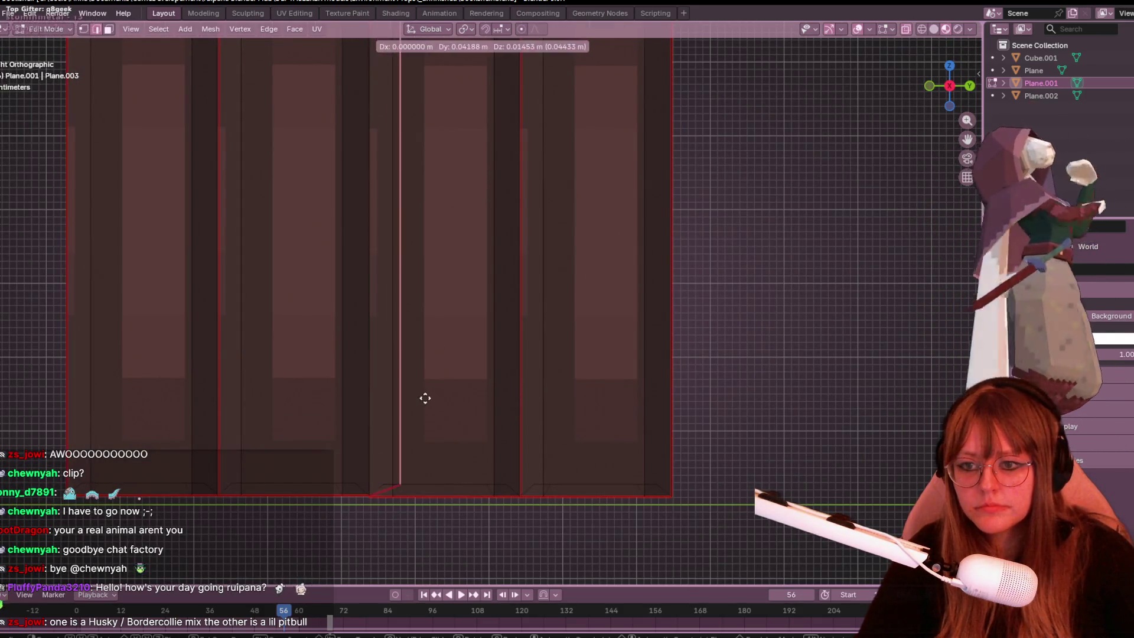
pyautogui.click(411, 335)
# Turn on X-ray and select all four books in the straight side view.
pyautogui.moveTo(451, 306)
pyautogui.mouseDown(button='middle')
pyautogui.moveTo(701, 220)
pyautogui.moveTo(767, 313)
pyautogui.moveTo(964, 226)
pyautogui.moveTo(967, 189)
pyautogui.mouseUp(button='middle')
pyautogui.hotkey('alt', 'z')
pyautogui.scroll(4, 689, 175)
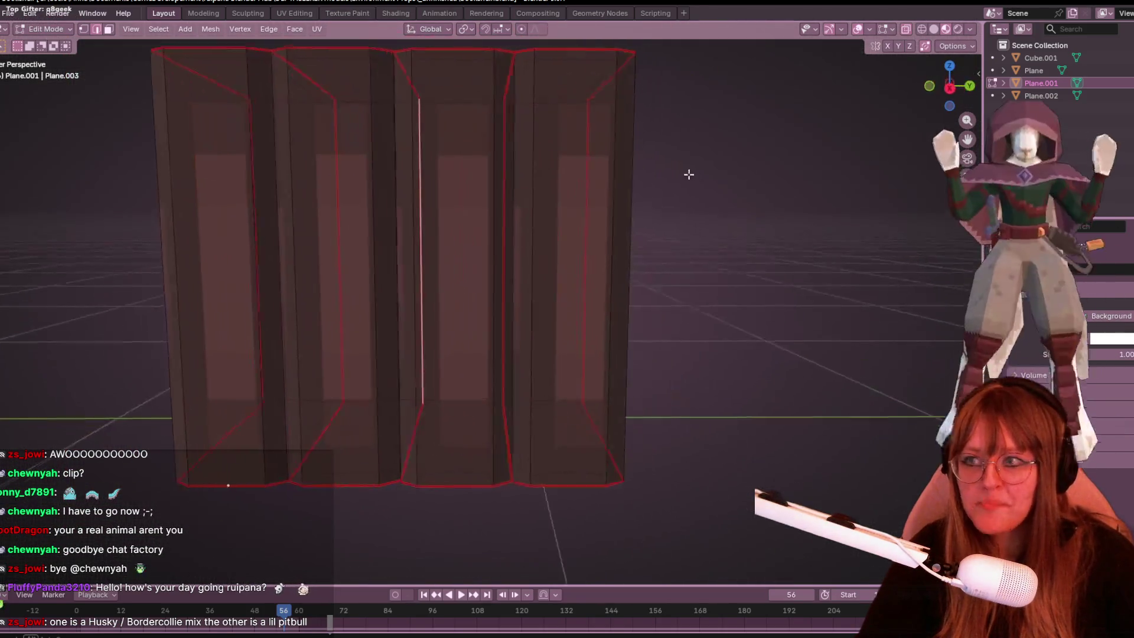
pyautogui.moveTo(688, 174); pyautogui.dragTo(678, 179, button='middle')
pyautogui.scroll(-4, 689, 178)
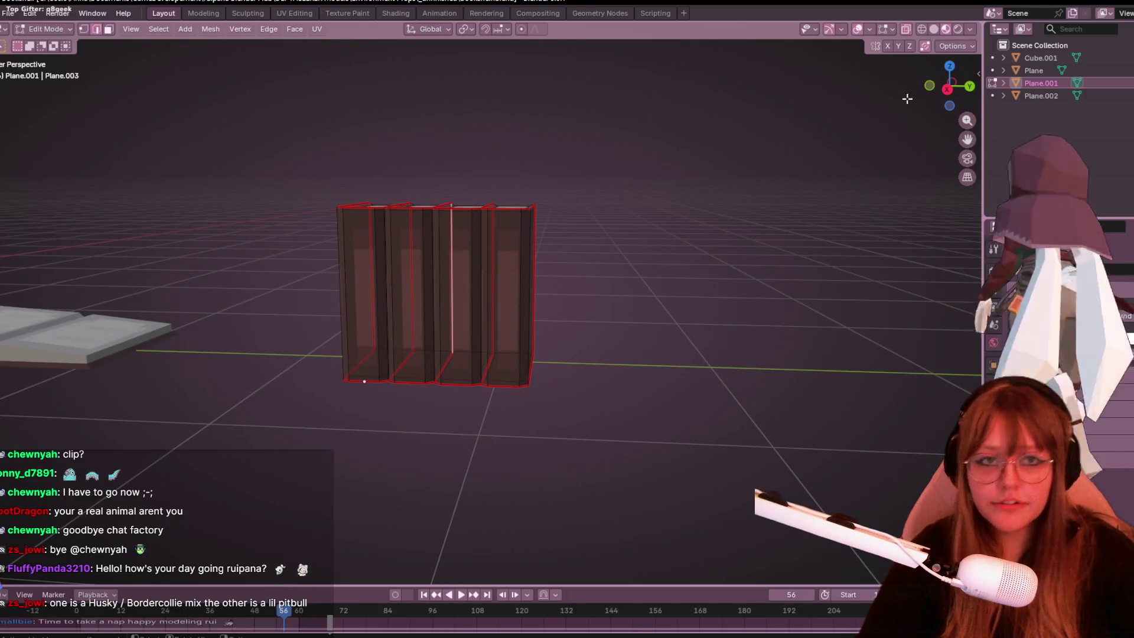
pyautogui.click(947, 90)
pyautogui.moveTo(190, 191)
pyautogui.mouseDown()
pyautogui.moveTo(230, 208)
pyautogui.moveTo(465, 405)
pyautogui.moveTo(608, 410)
pyautogui.moveTo(647, 393)
pyautogui.mouseUp()
pyautogui.moveTo(688, 369)
pyautogui.keyDown('shift'); pyautogui.mouseDown(button='middle')
pyautogui.moveTo(622, 350)
pyautogui.moveTo(626, 403)
pyautogui.mouseUp(button='middle'); pyautogui.keyUp('shift')
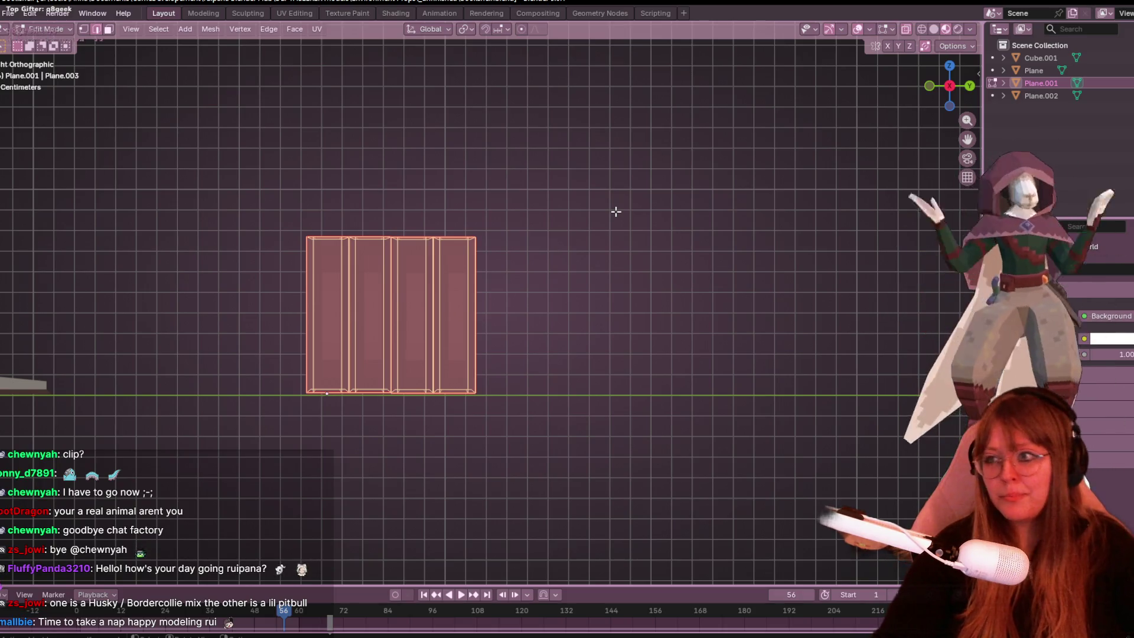
# Duplicate the four books and set the copies flush beside them, forming a row of eight.
pyautogui.scroll(2, 509, 287)
pyautogui.moveTo(468, 337)
pyautogui.keyDown('shift'); pyautogui.mouseDown(button='middle')
pyautogui.moveTo(564, 324)
pyautogui.moveTo(523, 367)
pyautogui.moveTo(470, 378)
pyautogui.mouseUp(button='middle'); pyautogui.keyUp('shift')
pyautogui.hotkey('shift', 'd')
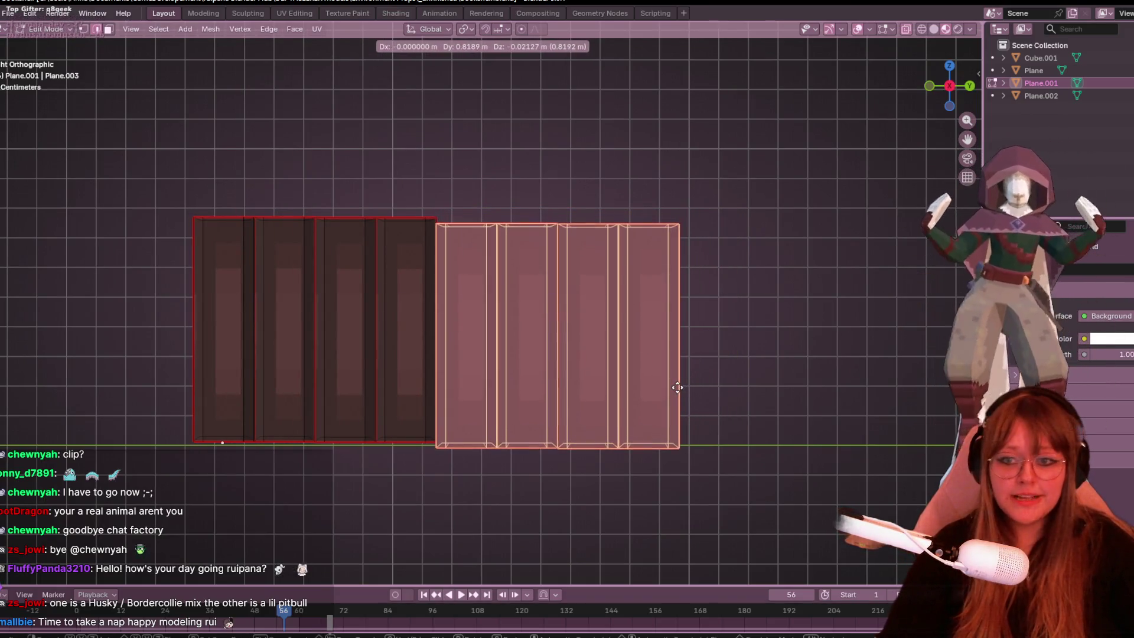
pyautogui.click(677, 384)
pyautogui.scroll(2, 570, 399)
pyautogui.press('g')
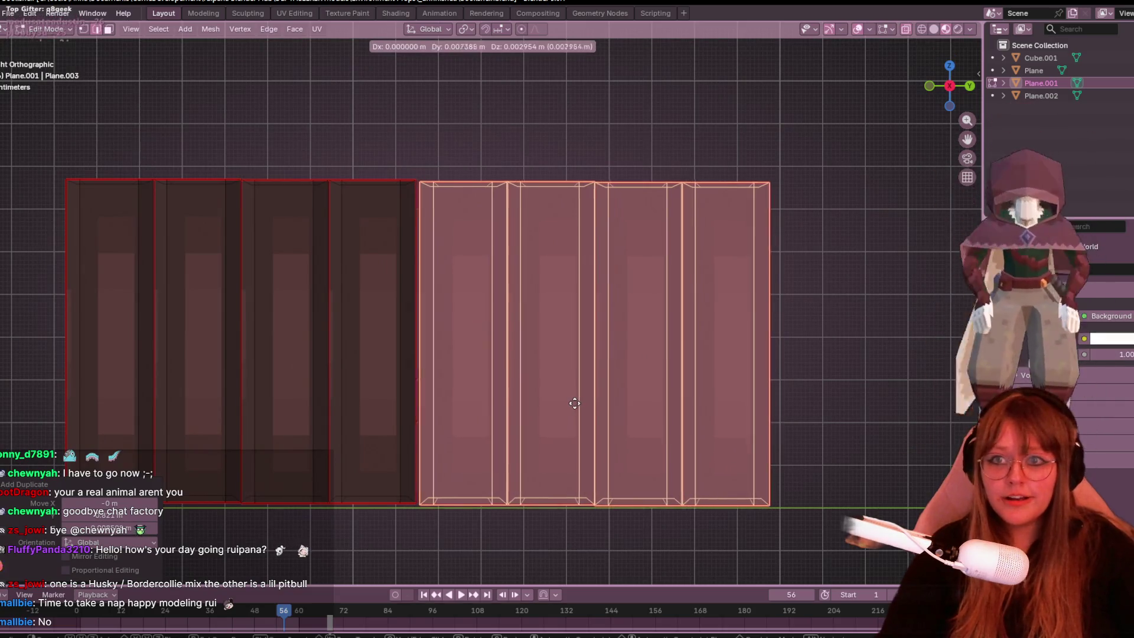
pyautogui.click(570, 399)
pyautogui.press('g')
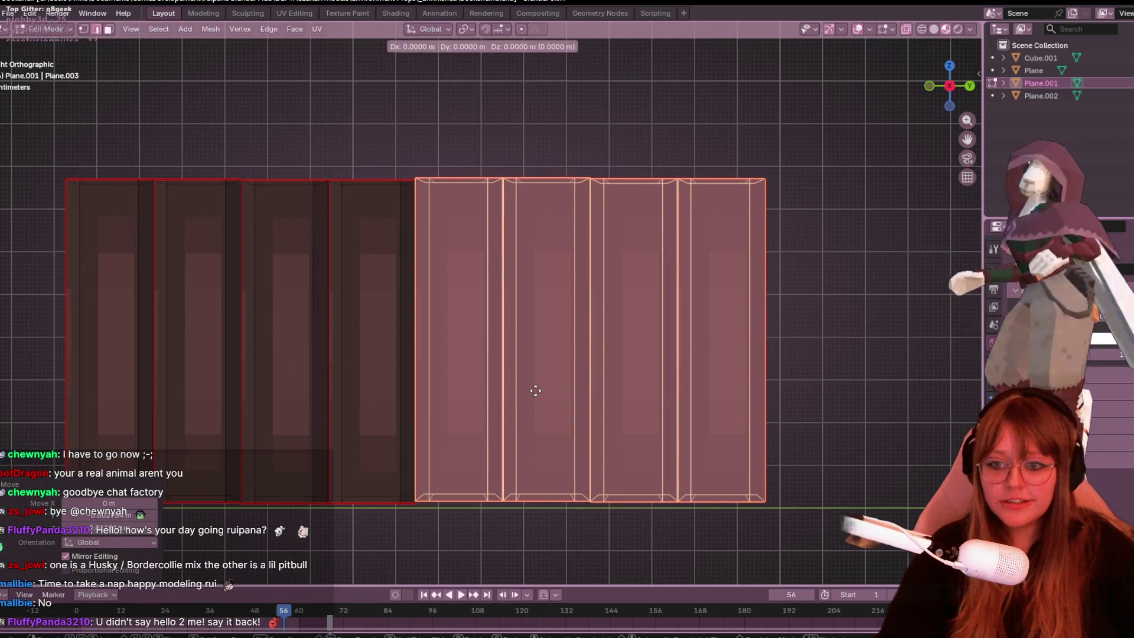
pyautogui.scroll(4, 539, 391)
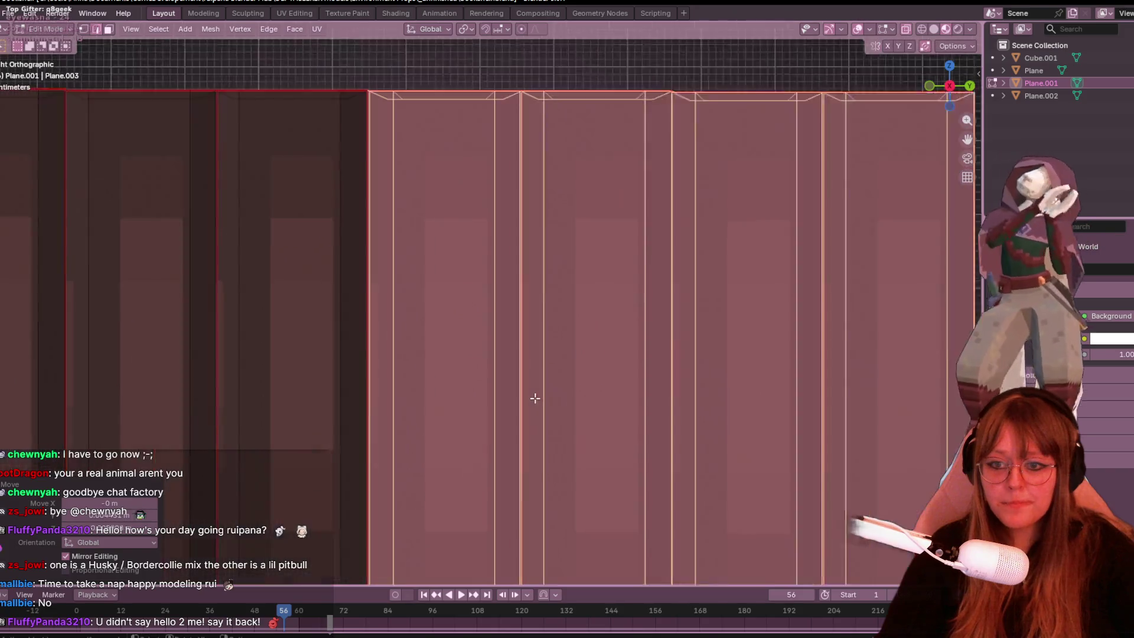
pyautogui.click(538, 430)
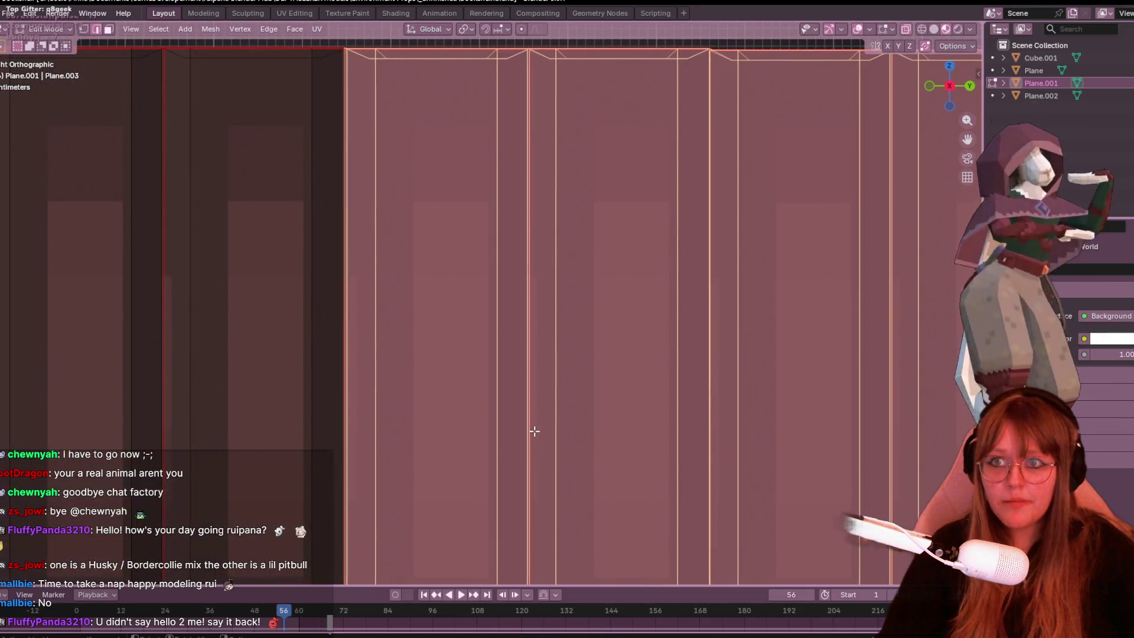
pyautogui.scroll(-3, 686, 345)
pyautogui.moveTo(485, 93); pyautogui.dragTo(537, 179, button='middle')
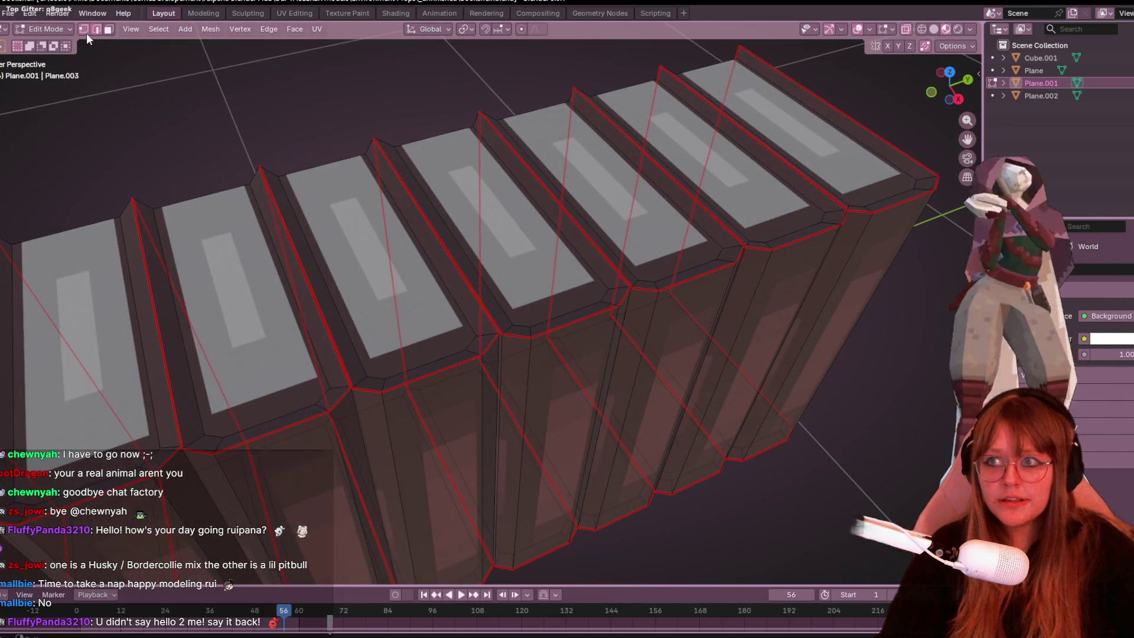
# Select all, merge vertices By Distance with an adjusted merge distance, then deselect.
pyautogui.press('a')
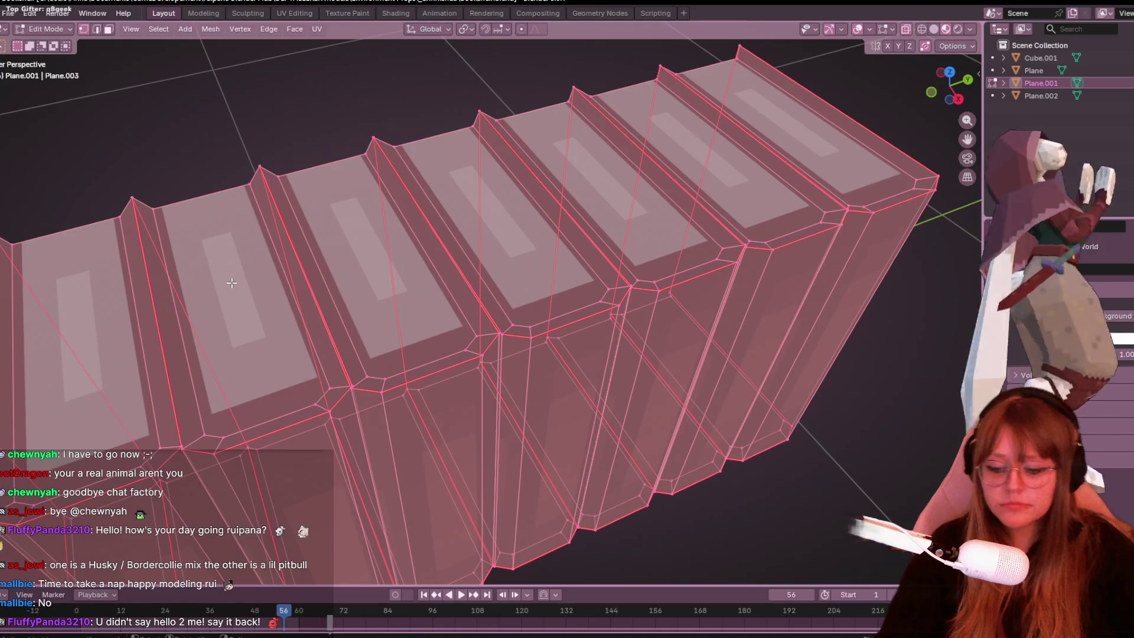
pyautogui.press('m')
pyautogui.click(233, 282)
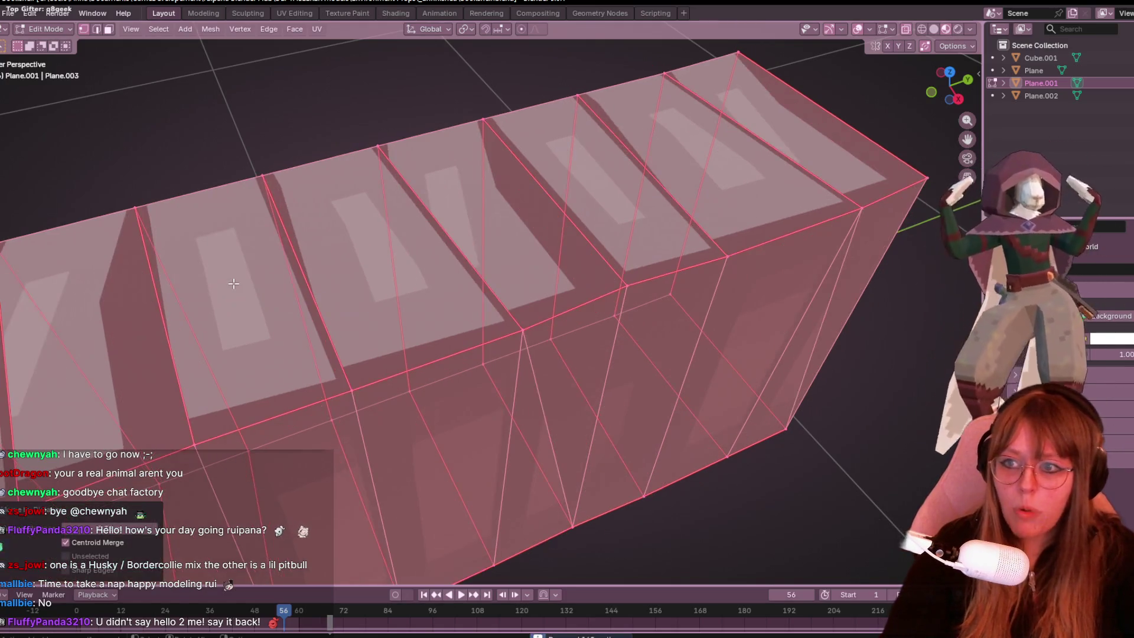
pyautogui.moveTo(118, 525)
pyautogui.mouseDown()
pyautogui.moveTo(153, 524)
pyautogui.moveTo(108, 524)
pyautogui.mouseUp()
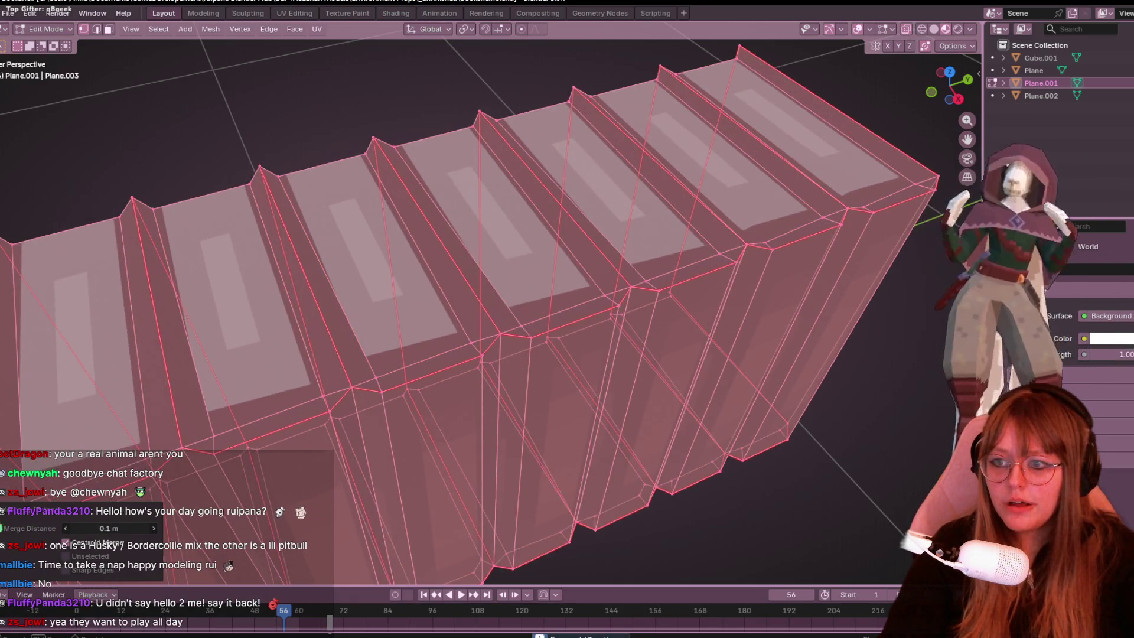
pyautogui.scroll(-5, 394, 293)
pyautogui.moveTo(378, 248); pyautogui.dragTo(415, 312, button='middle')
pyautogui.hotkey('alt', 'a')
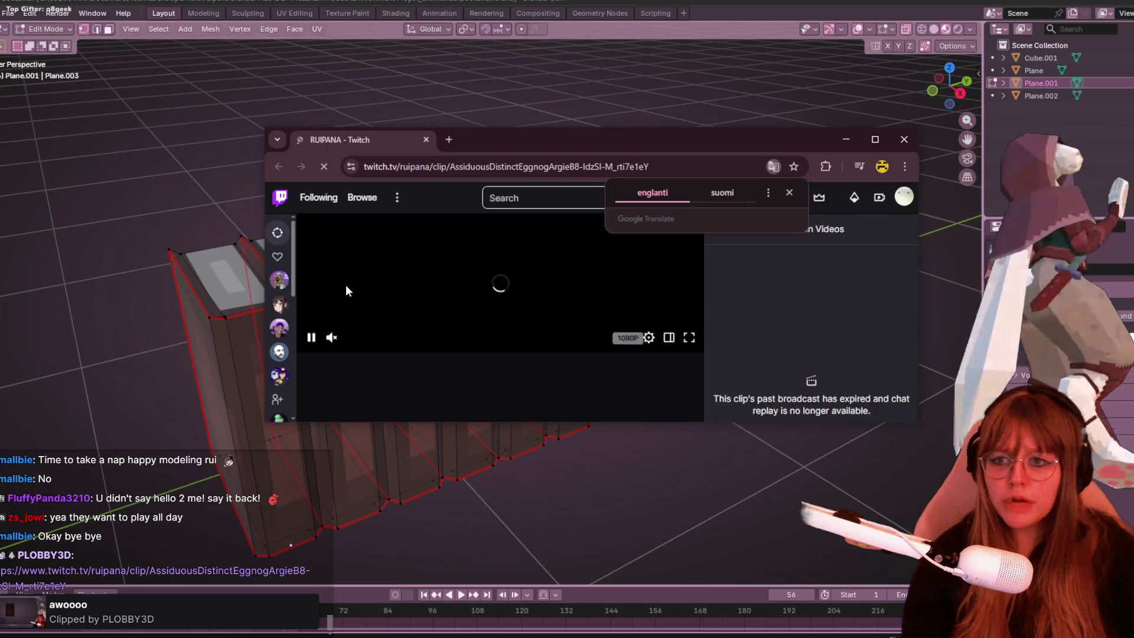
# Unmute the Twitch clip, raise its volume to full, and close the browser window.
pyautogui.click(329, 338)
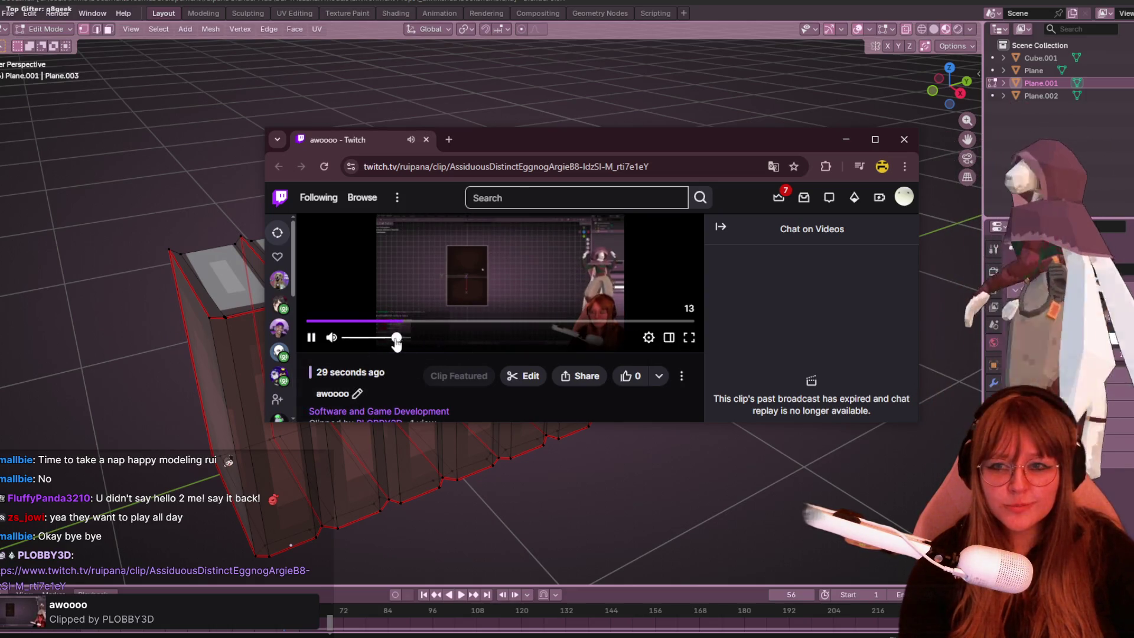
pyautogui.moveTo(395, 337); pyautogui.dragTo(451, 345)
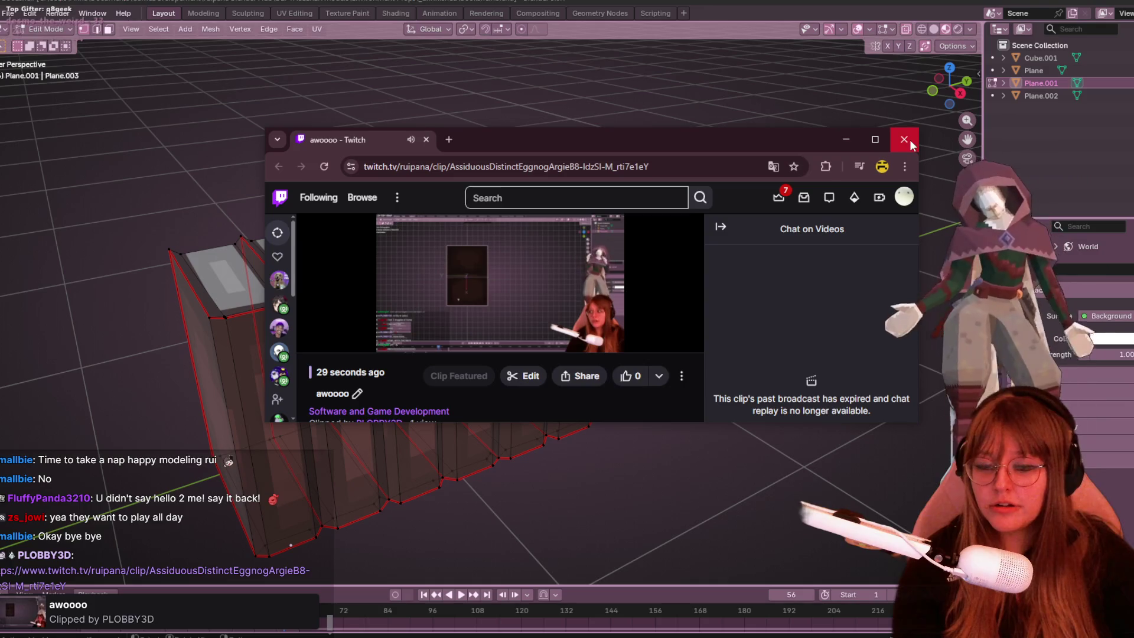
pyautogui.click(894, 144)
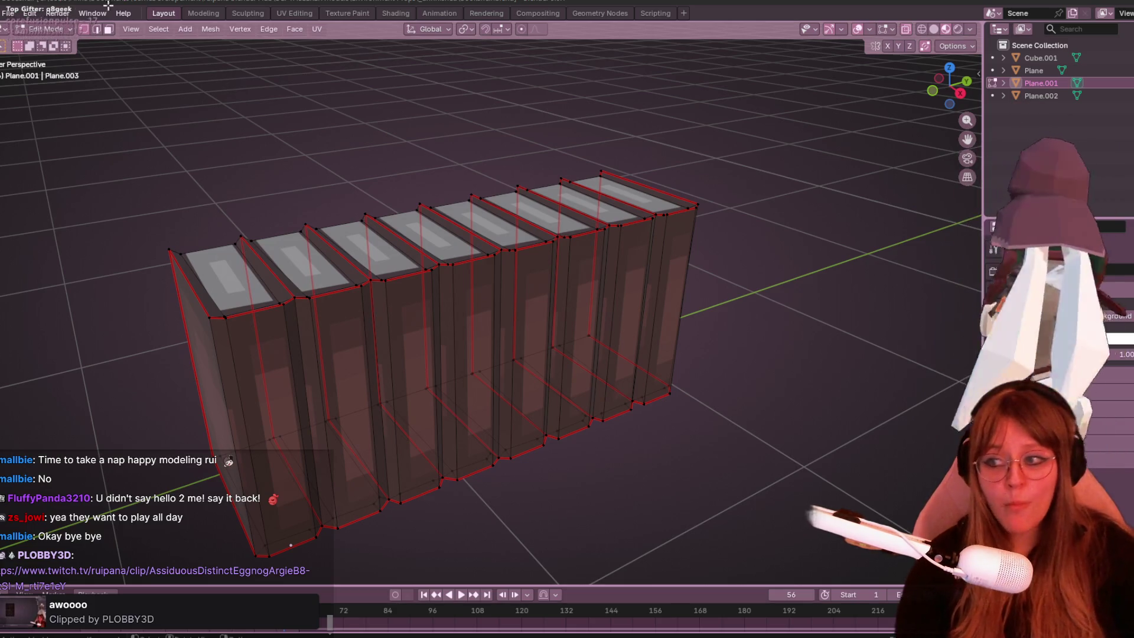
# Inspect the joined book row in X-ray, return to Object Mode with X-ray off, and zoom out to the shelf.
pyautogui.moveTo(356, 336)
pyautogui.mouseDown(button='middle')
pyautogui.moveTo(494, 296)
pyautogui.moveTo(488, 321)
pyautogui.mouseUp(button='middle')
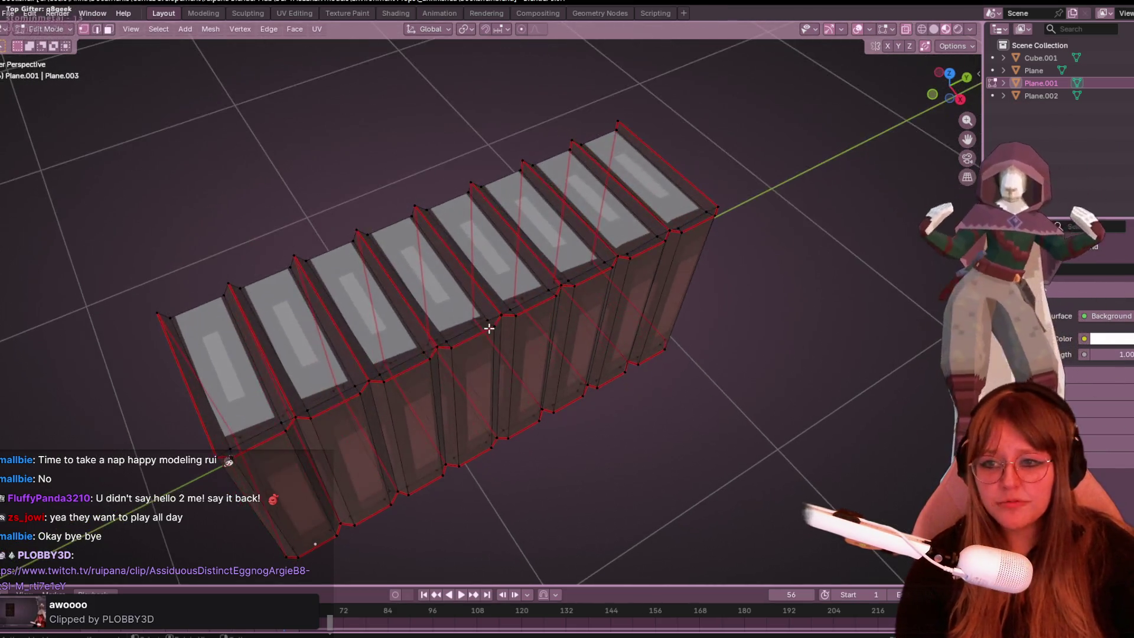
pyautogui.moveTo(418, 366); pyautogui.dragTo(489, 347, button='middle')
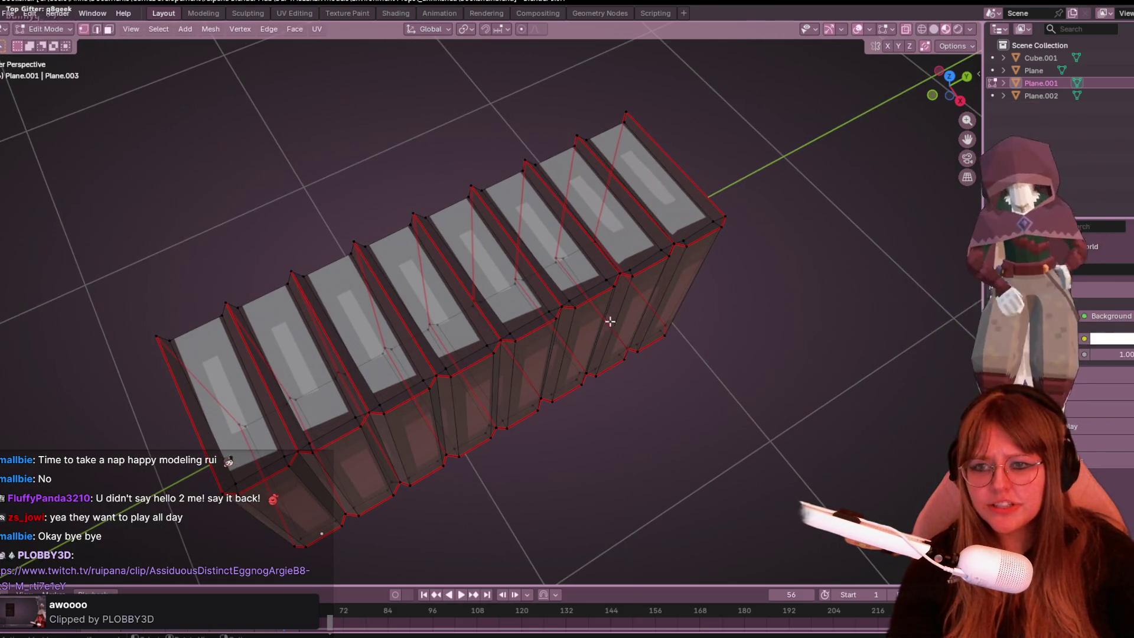
pyautogui.moveTo(691, 297)
pyautogui.mouseDown(button='middle')
pyautogui.moveTo(610, 185)
pyautogui.moveTo(425, 233)
pyautogui.moveTo(526, 248)
pyautogui.moveTo(640, 240)
pyautogui.moveTo(678, 216)
pyautogui.moveTo(737, 260)
pyautogui.moveTo(741, 318)
pyautogui.moveTo(668, 370)
pyautogui.mouseUp(button='middle')
pyautogui.hotkey('alt', 'z')
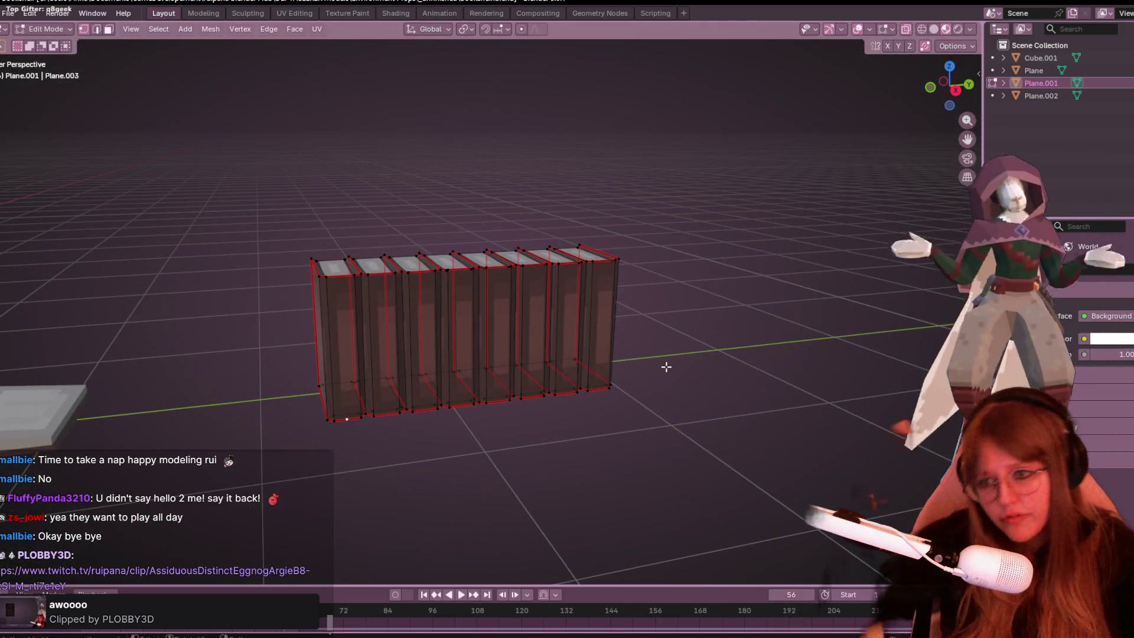
pyautogui.press('Tab')
pyautogui.hotkey('alt', 'z')
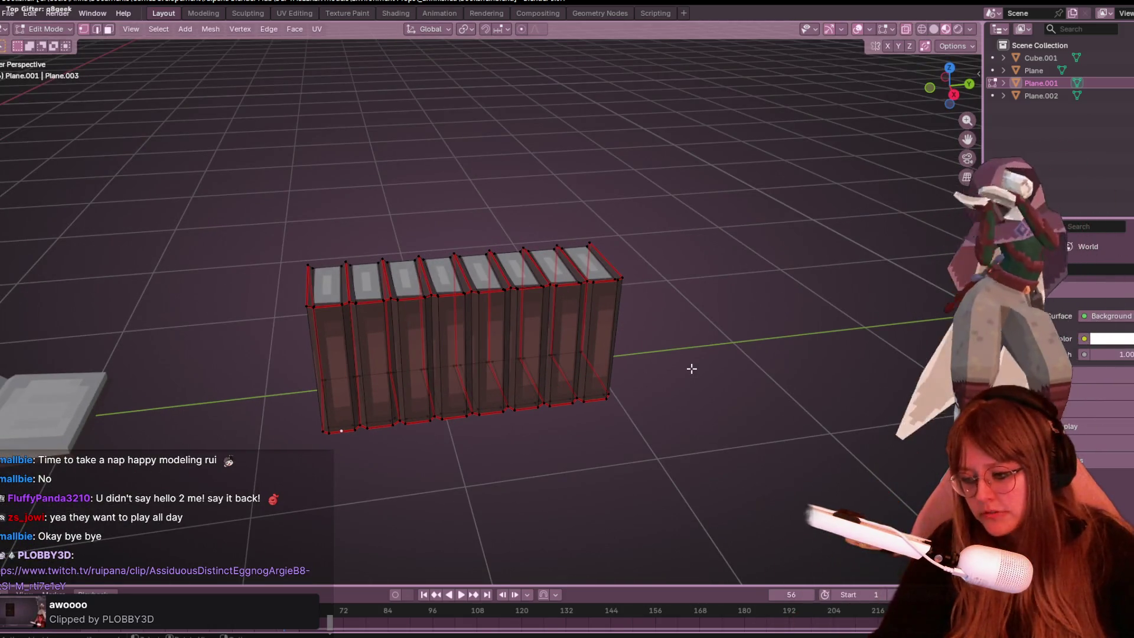
pyautogui.press('Home')
pyautogui.moveTo(692, 373)
pyautogui.mouseDown(button='middle')
pyautogui.moveTo(647, 247)
pyautogui.moveTo(647, 301)
pyautogui.moveTo(804, 300)
pyautogui.moveTo(811, 343)
pyautogui.moveTo(802, 319)
pyautogui.mouseUp(button='middle')
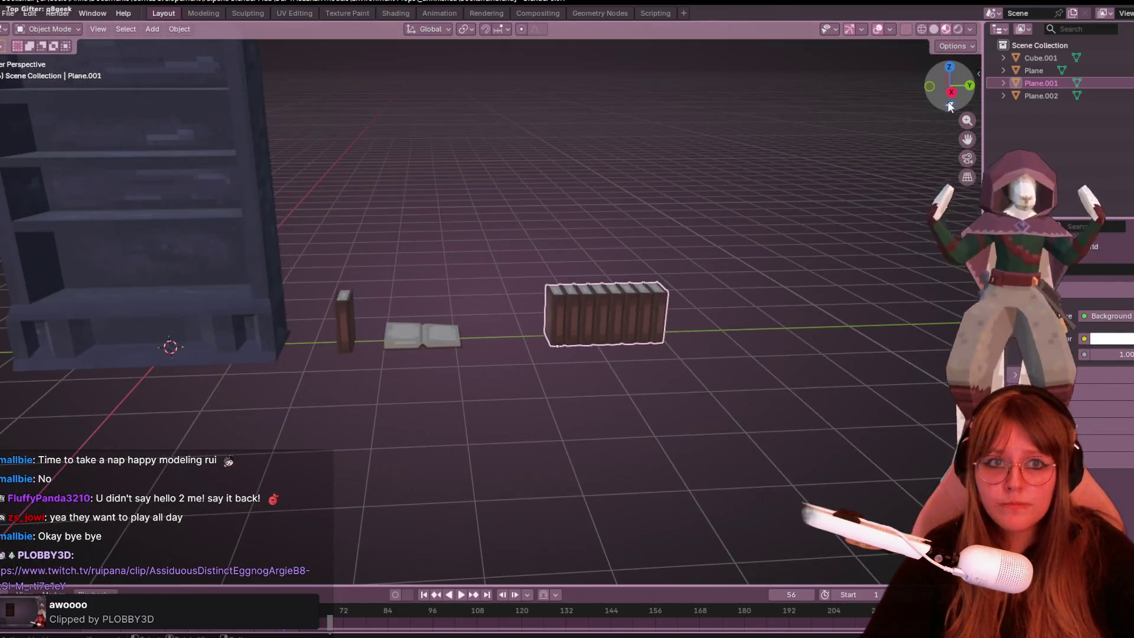
# In Right Orthographic view, slide the book row along Y about 1 m toward the open book.
pyautogui.click(944, 95)
pyautogui.moveTo(669, 290)
pyautogui.keyDown('shift'); pyautogui.mouseDown(button='middle')
pyautogui.moveTo(734, 313)
pyautogui.moveTo(808, 425)
pyautogui.mouseUp(button='middle'); pyautogui.keyUp('shift')
pyautogui.press('g')
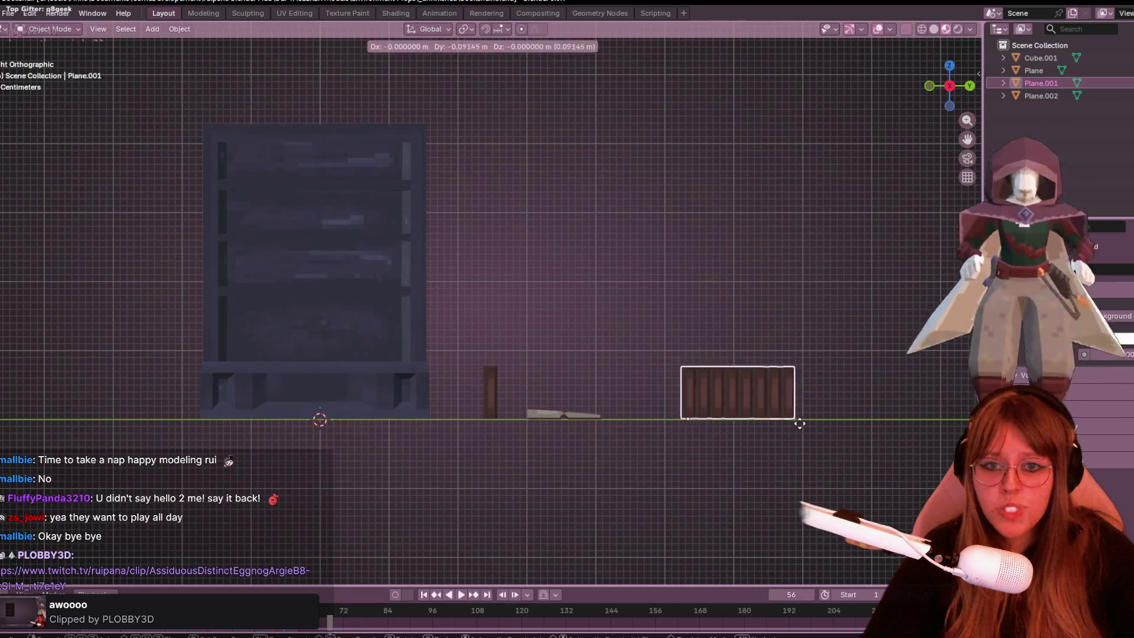
pyautogui.click(742, 420)
# Return to a perspective view and switch to the UV Editing workspace.
pyautogui.moveTo(759, 405)
pyautogui.mouseDown(button='middle')
pyautogui.moveTo(746, 349)
pyautogui.moveTo(777, 463)
pyautogui.moveTo(772, 531)
pyautogui.moveTo(688, 362)
pyautogui.moveTo(758, 460)
pyautogui.moveTo(427, 371)
pyautogui.moveTo(485, 372)
pyautogui.mouseUp(button='middle')
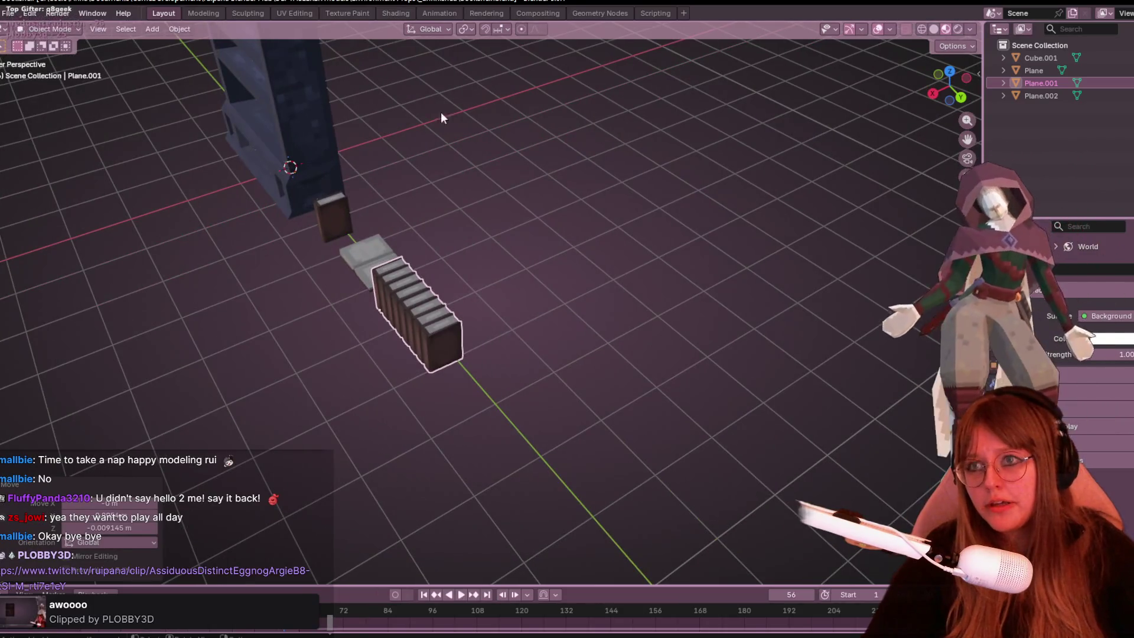
pyautogui.click(365, 10)
pyautogui.click(296, 12)
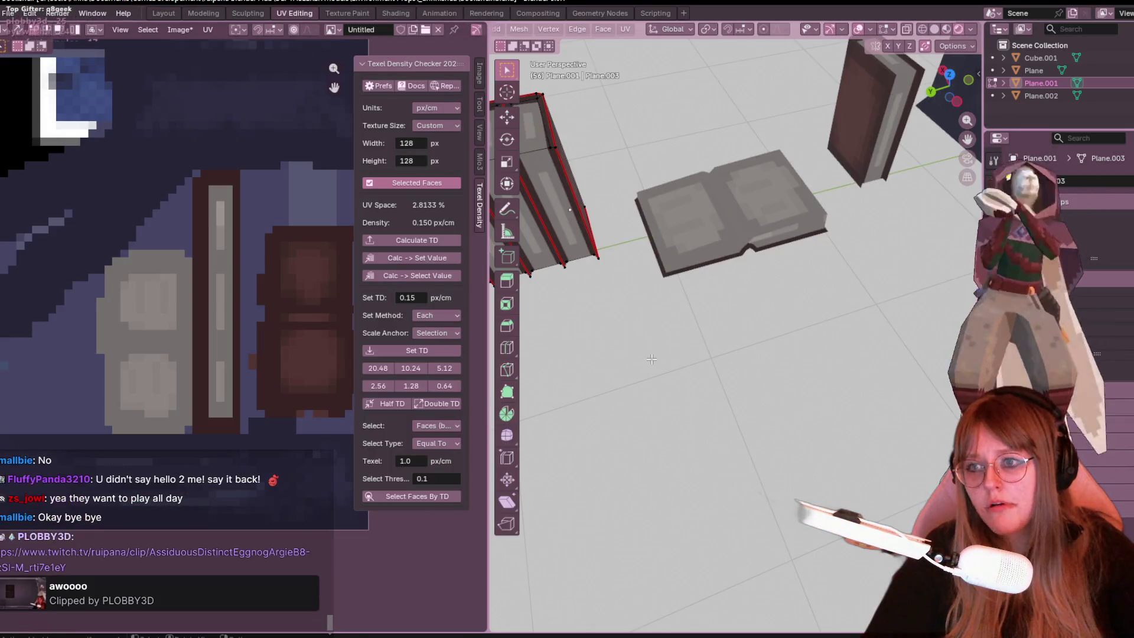
# Select all faces of the book block and unwrap its UVs.
pyautogui.scroll(-1, 842, 226)
pyautogui.hotkey('ctrl', 'l')
pyautogui.moveTo(591, 265)
pyautogui.mouseDown(button='middle')
pyautogui.moveTo(601, 319)
pyautogui.moveTo(622, 304)
pyautogui.mouseUp(button='middle')
pyautogui.scroll(-3, 273, 247)
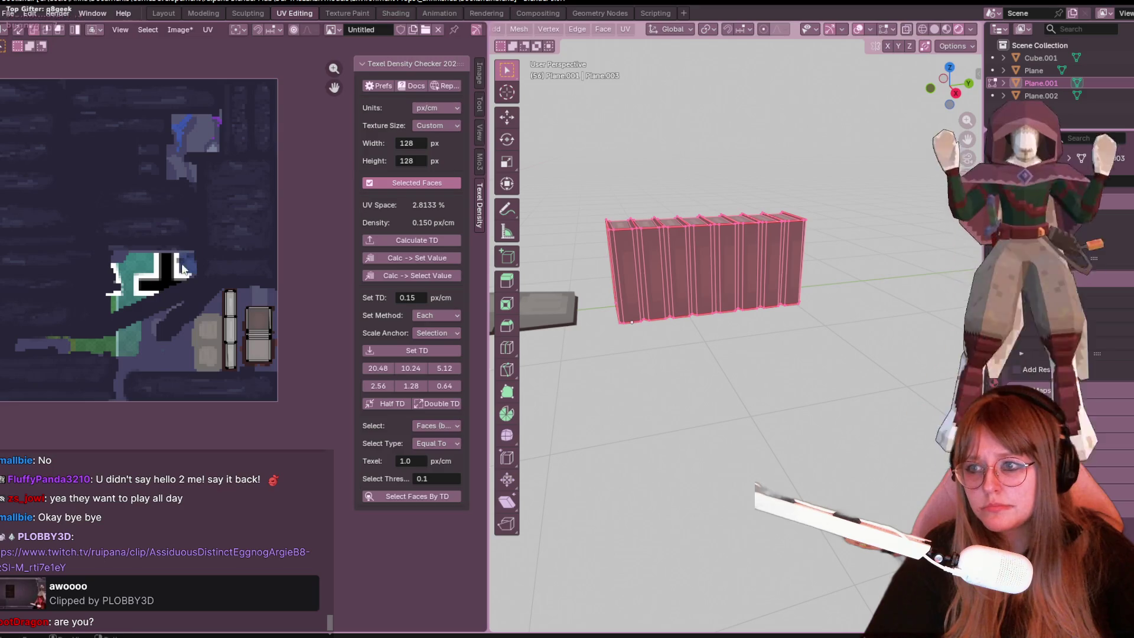
pyautogui.scroll(2, 269, 336)
pyautogui.moveTo(644, 331); pyautogui.dragTo(708, 268, button='middle')
pyautogui.press('u')
pyautogui.click(661, 315)
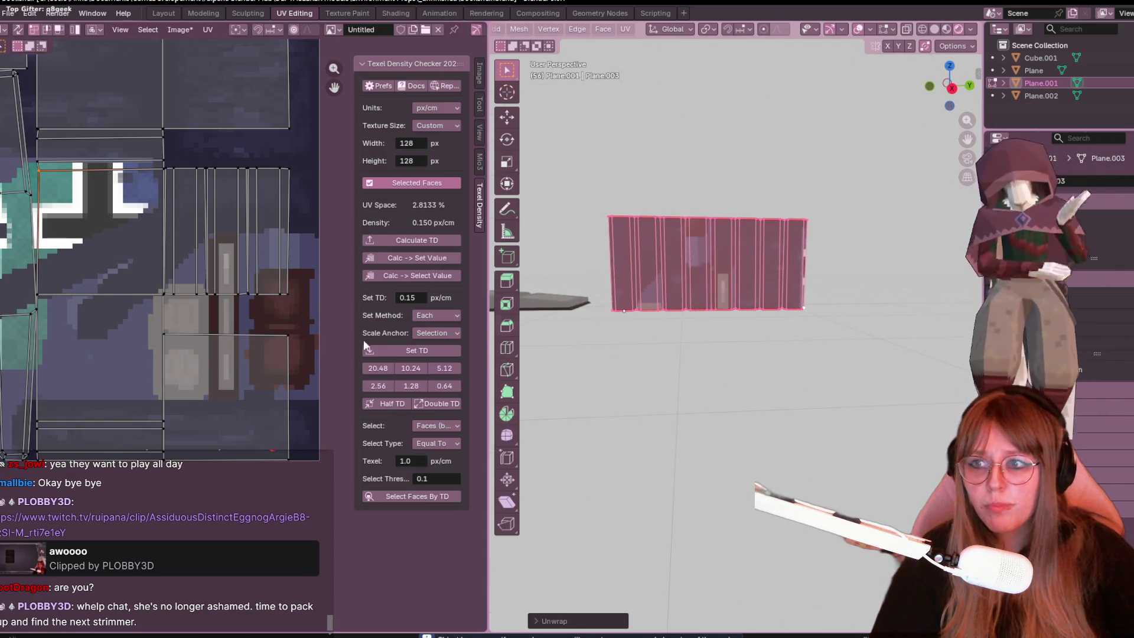
# Scale all UV islands to 0.15 px/cm texel density, filling 10.53% of UV space.
pyautogui.scroll(-5, 201, 347)
pyautogui.press('a')
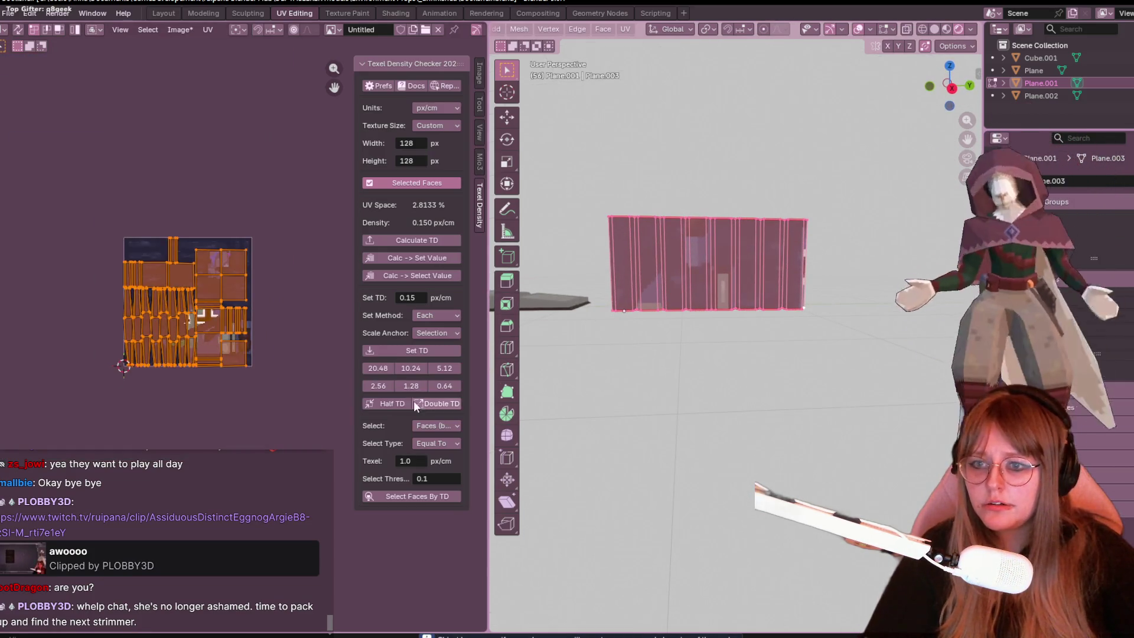
pyautogui.click(414, 351)
pyautogui.scroll(5, 279, 345)
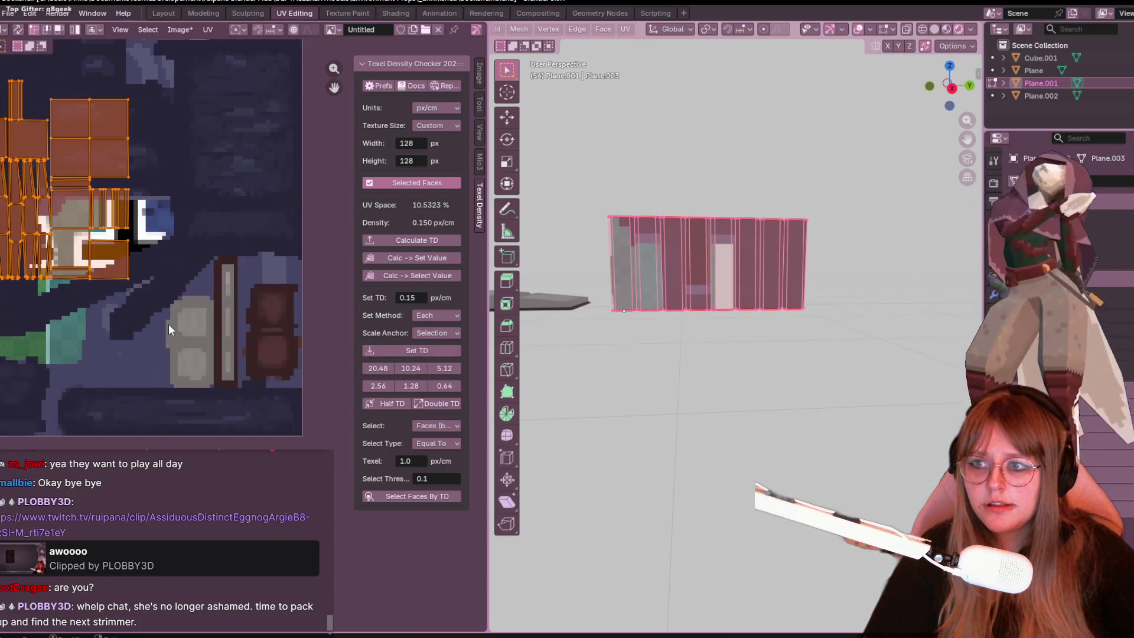
# Shift the UV islands to a new spot over the texture.
pyautogui.moveTo(168, 324); pyautogui.dragTo(270, 406, button='middle')
pyautogui.press('g')
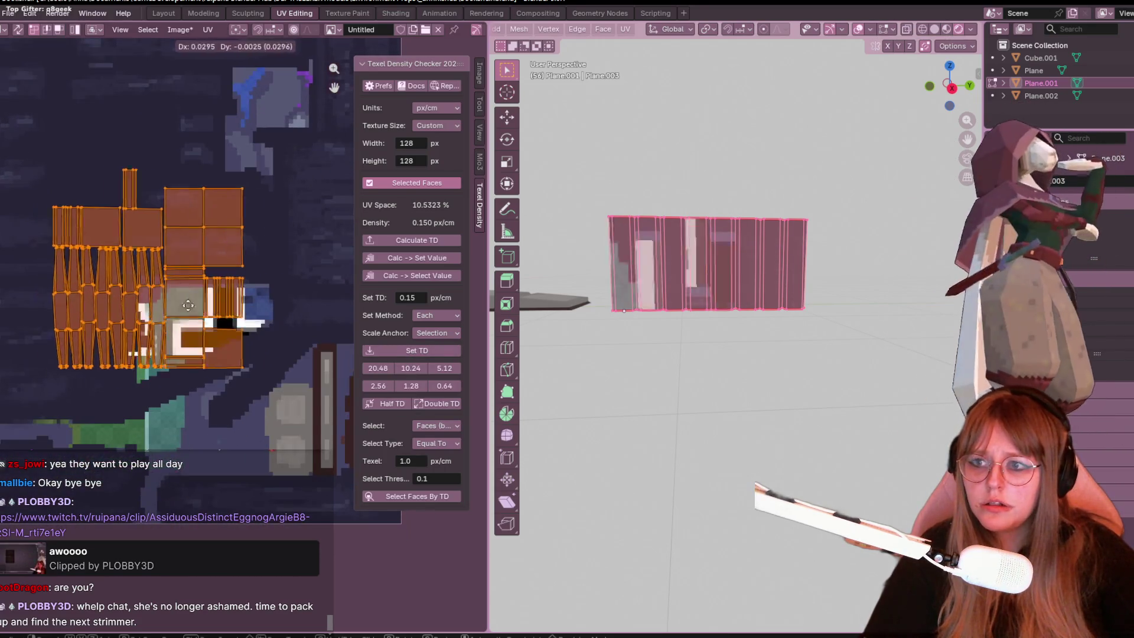
pyautogui.click(248, 239)
pyautogui.moveTo(248, 239)
pyautogui.mouseDown(button='middle')
pyautogui.moveTo(234, 198)
pyautogui.moveTo(293, 230)
pyautogui.moveTo(273, 241)
pyautogui.mouseUp(button='middle')
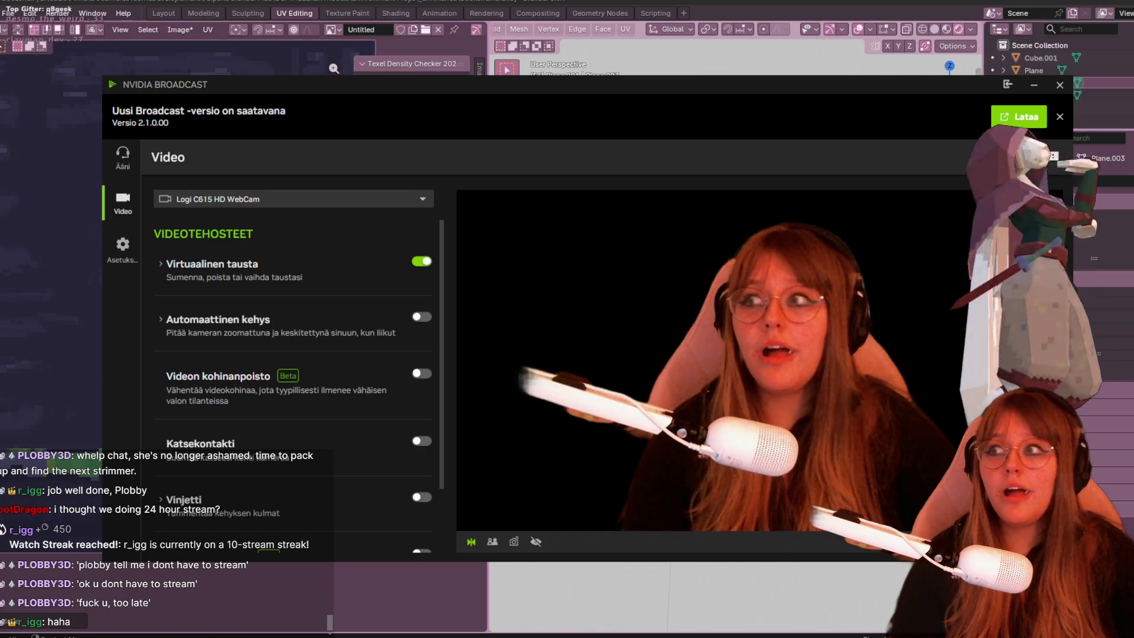
# Leave NVIDIA Broadcast, return to Blender's UV Editing workspace, and view the books from above.
pyautogui.hotkey('alt', 'Tab')
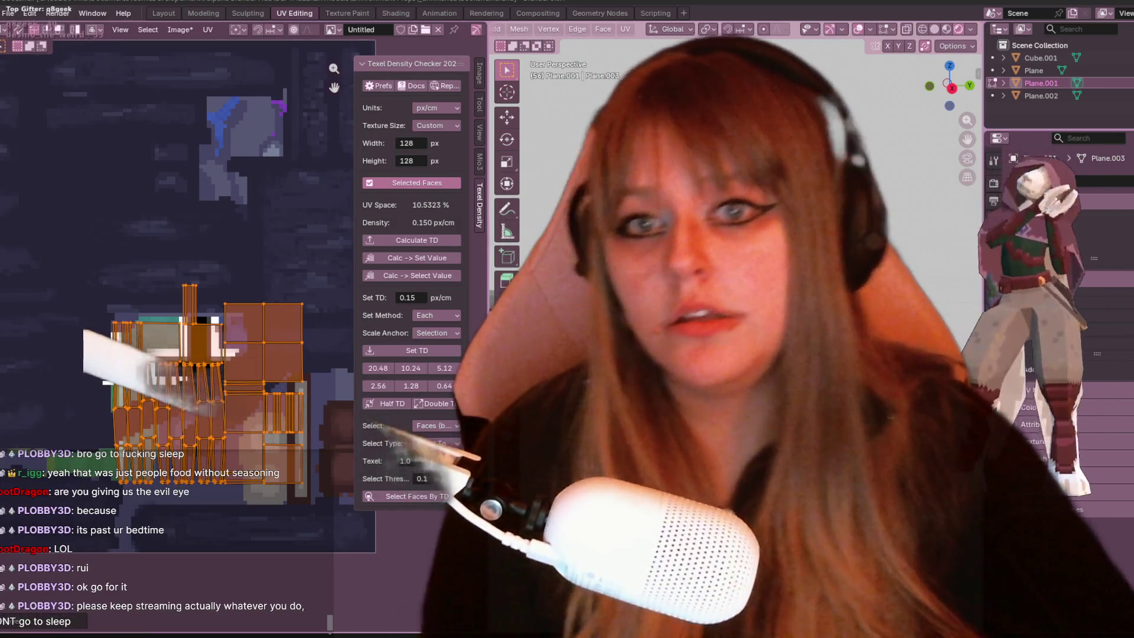
pyautogui.moveTo(738, 177)
pyautogui.mouseDown(button='middle')
pyautogui.moveTo(738, 248)
pyautogui.moveTo(762, 260)
pyautogui.mouseUp(button='middle')
# Reselect the mesh faces and reposition a UV island and a UV point on the texture.
pyautogui.hotkey('alt', 'a')
pyautogui.press('a')
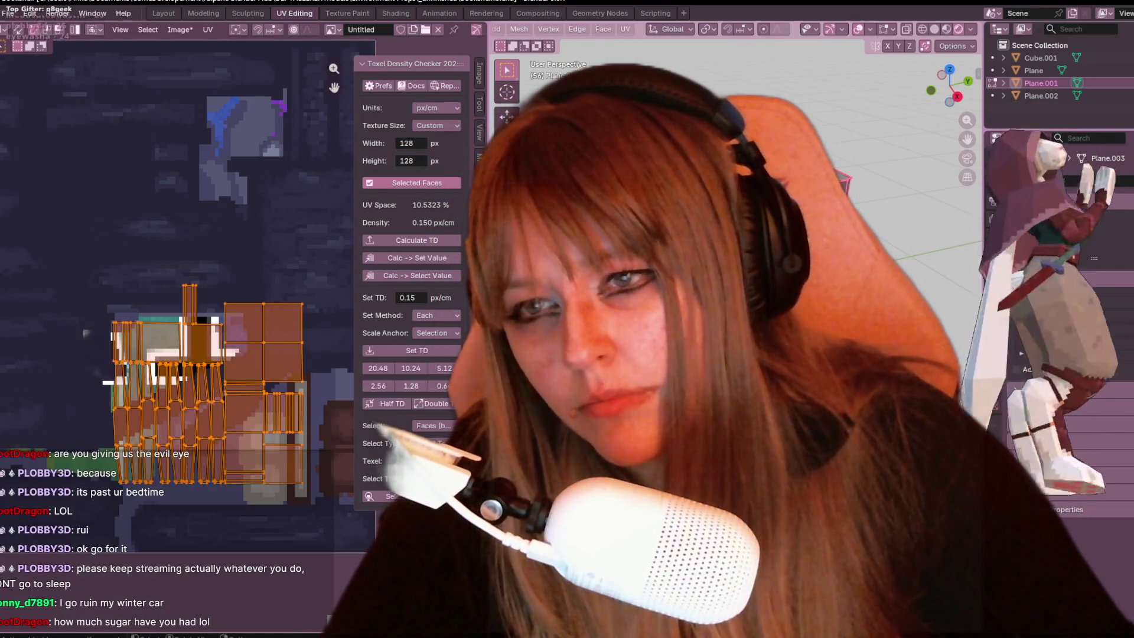
pyautogui.scroll(5, 581, 30)
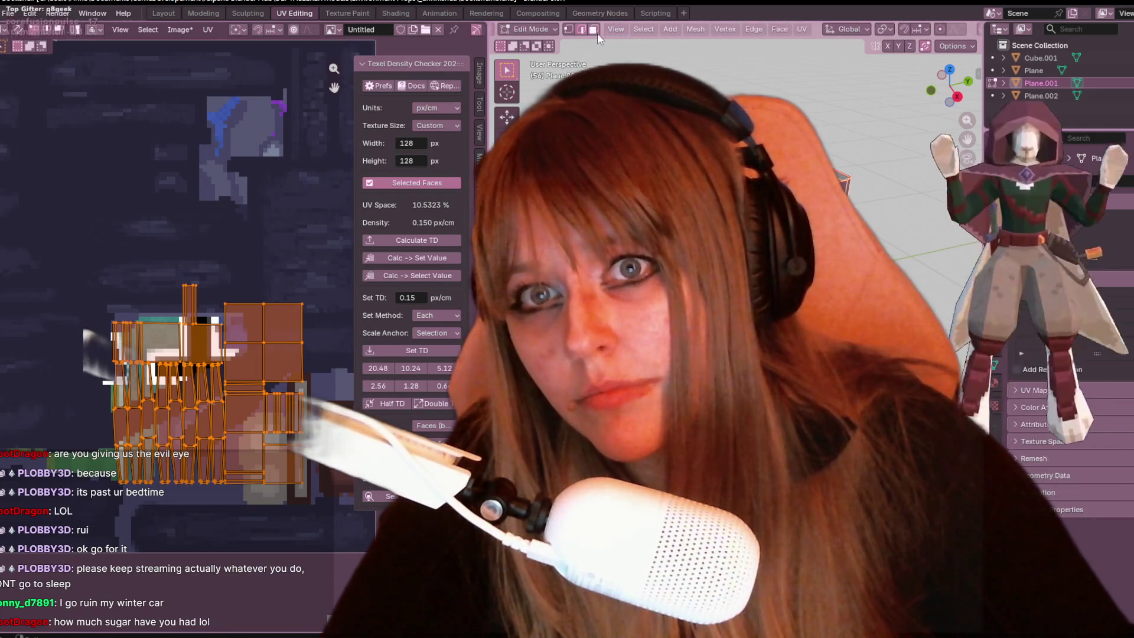
pyautogui.press('KP_1')
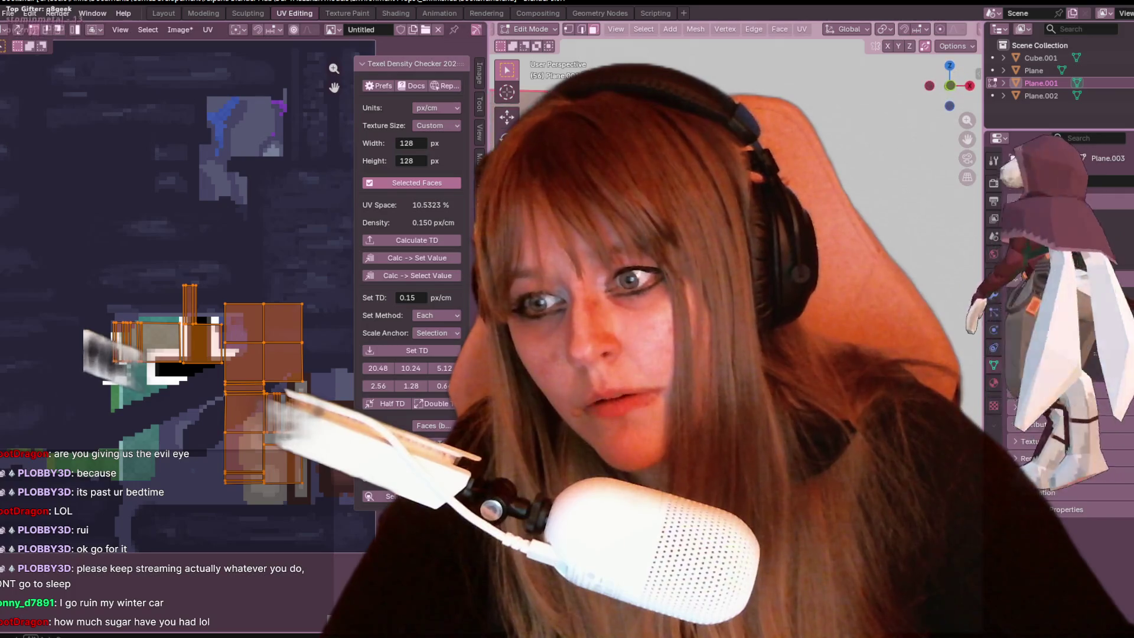
pyautogui.press('g')
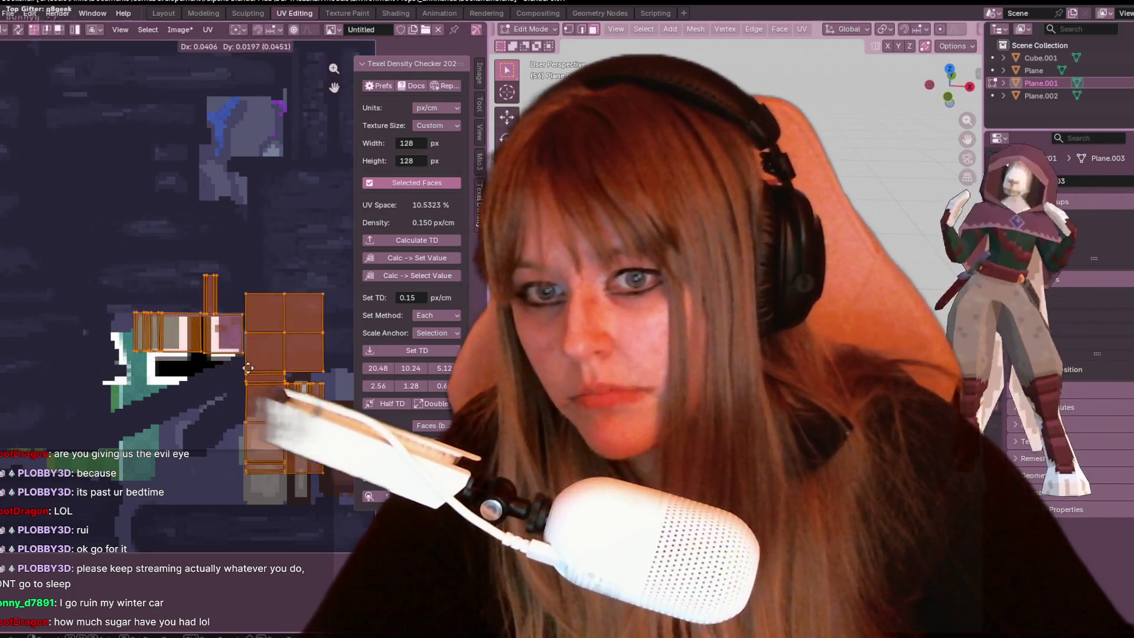
pyautogui.click(290, 381)
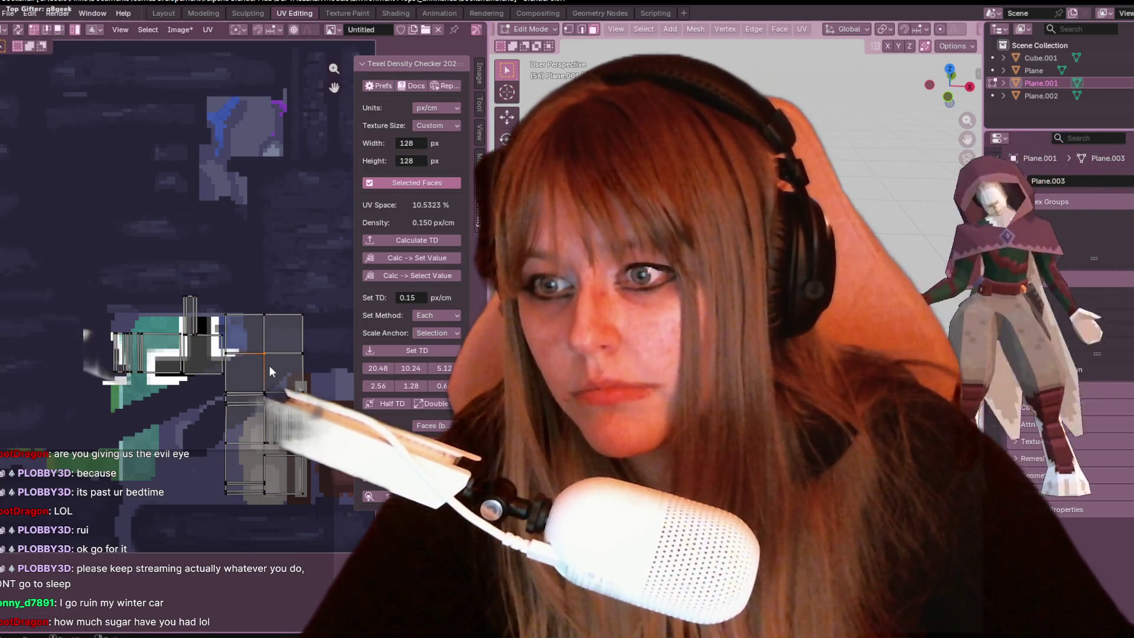
pyautogui.press('g')
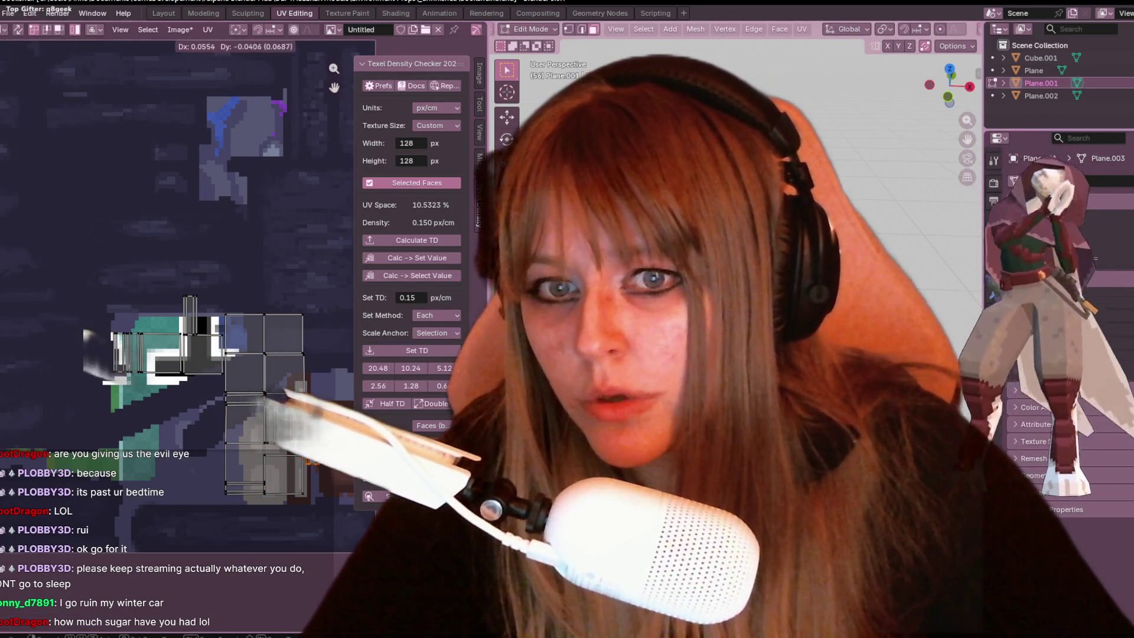
pyautogui.press('Return')
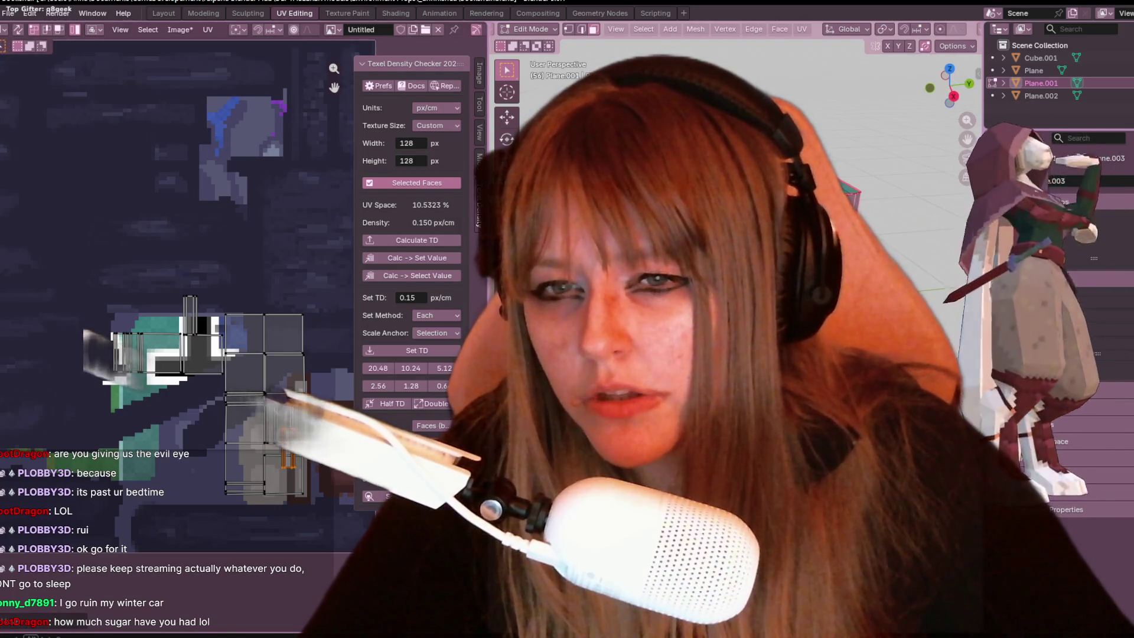
# Undo the last move, set UV selection to faces, pick the upper face, then deselect all.
pyautogui.hotkey('ctrl', 'z')
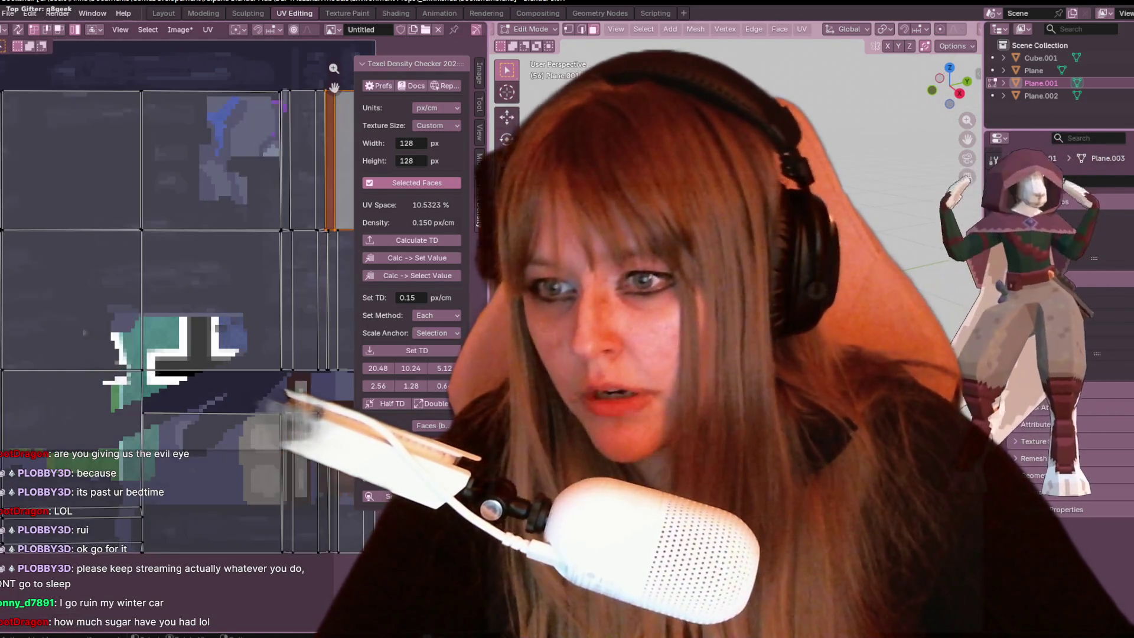
pyautogui.scroll(-3, 234, 335)
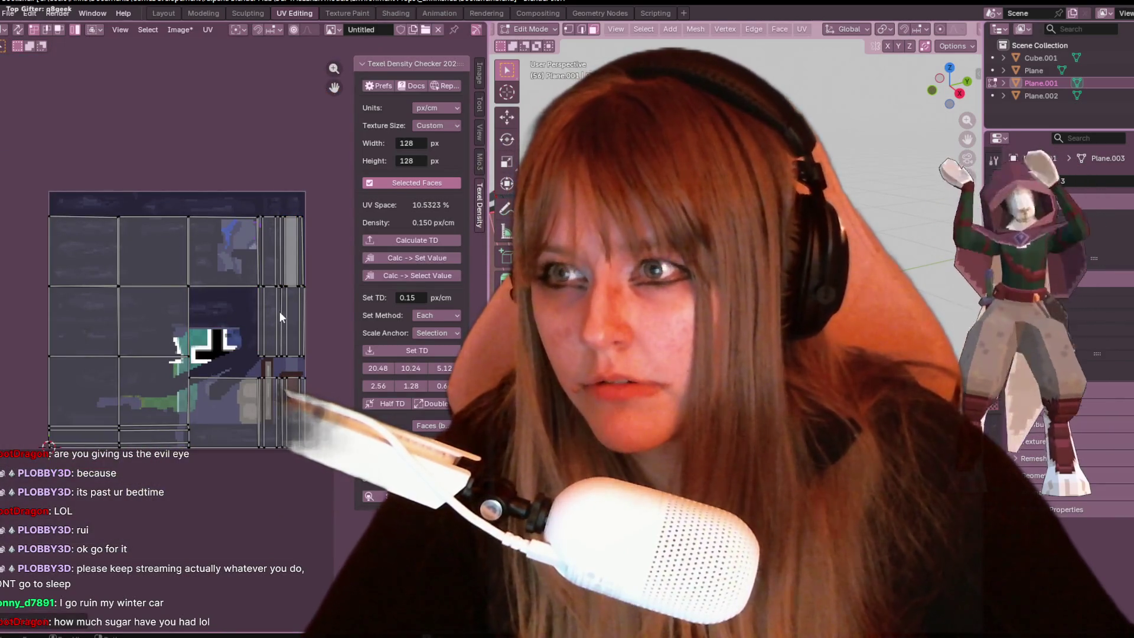
pyautogui.click(236, 319)
pyautogui.click(59, 29)
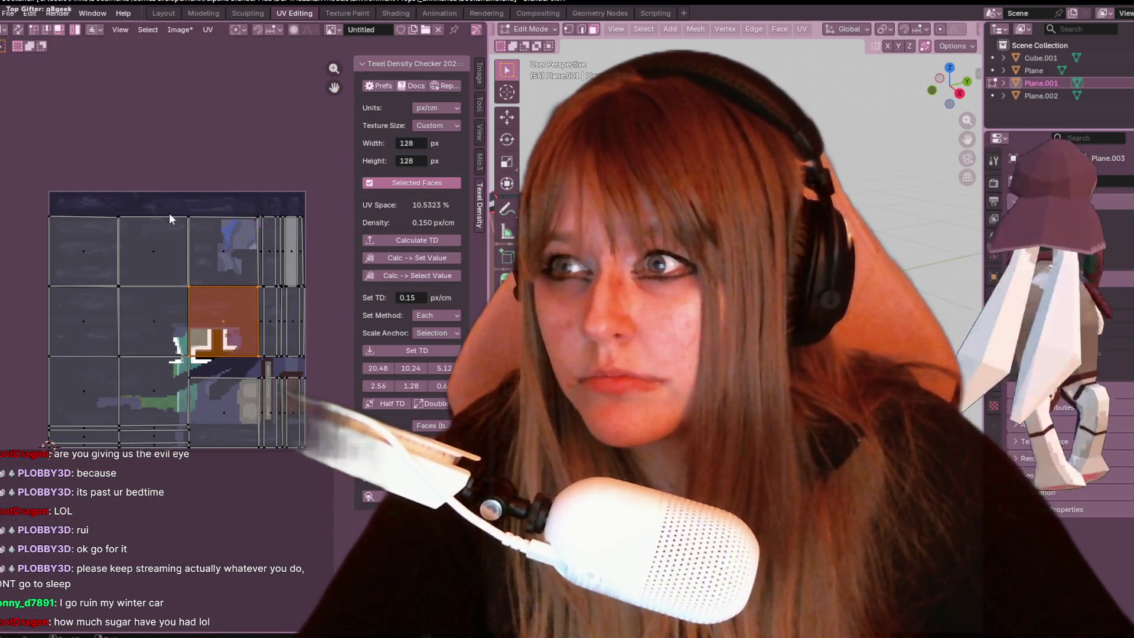
pyautogui.click(190, 275)
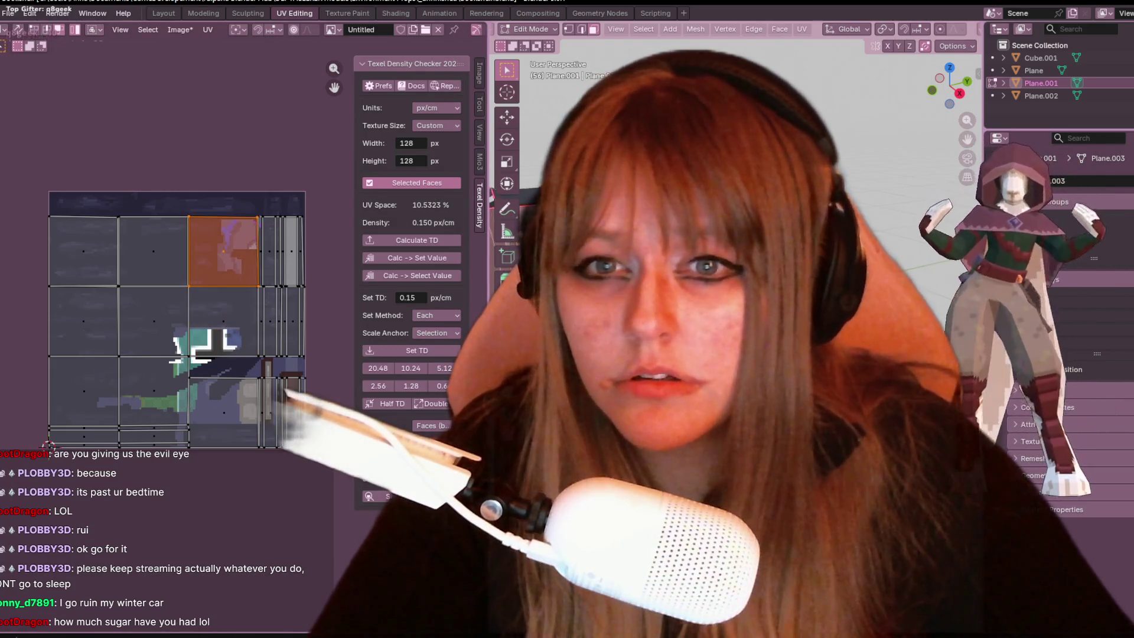
pyautogui.hotkey('alt', 'a')
pyautogui.moveTo(738, 177); pyautogui.dragTo(768, 195, button='middle')
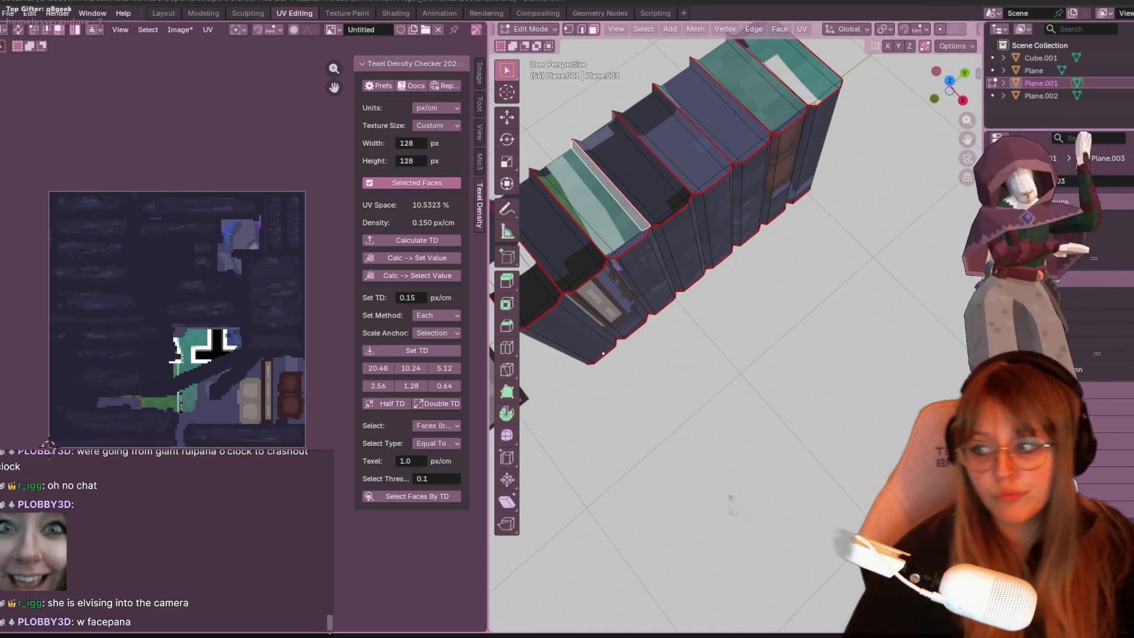
# Select a book spine face, return to UV Editing via Compositing, and switch to vertex select mode.
pyautogui.moveTo(768, 284); pyautogui.dragTo(797, 283, button='middle')
pyautogui.keyDown('shift'); pyautogui.click(617, 319); pyautogui.keyUp('shift')
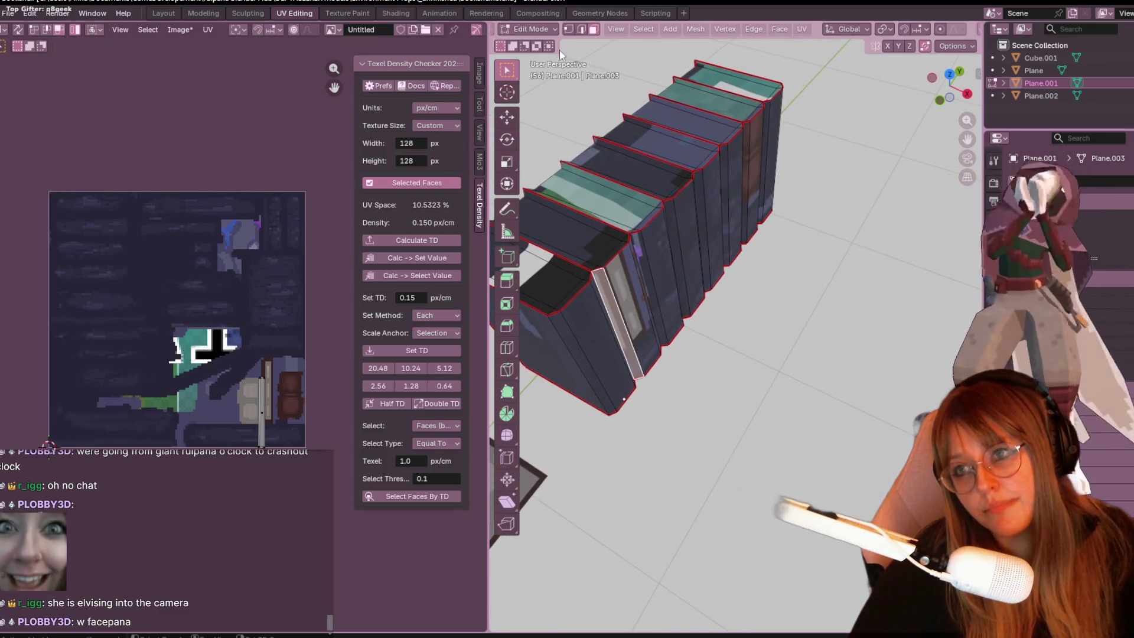
pyautogui.click(537, 13)
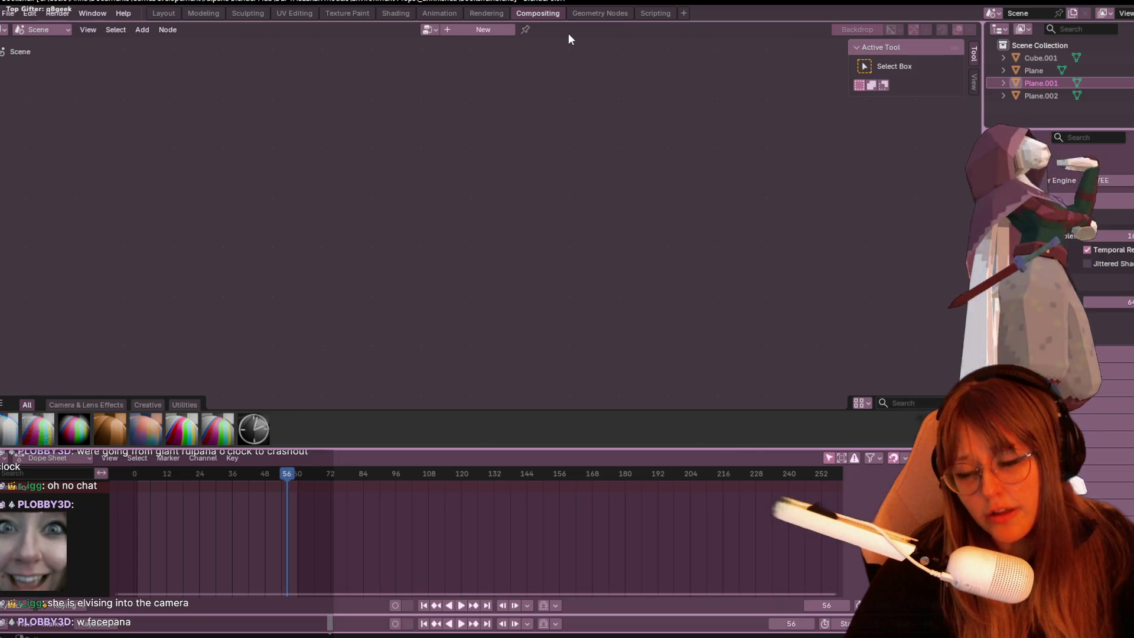
pyautogui.click(294, 13)
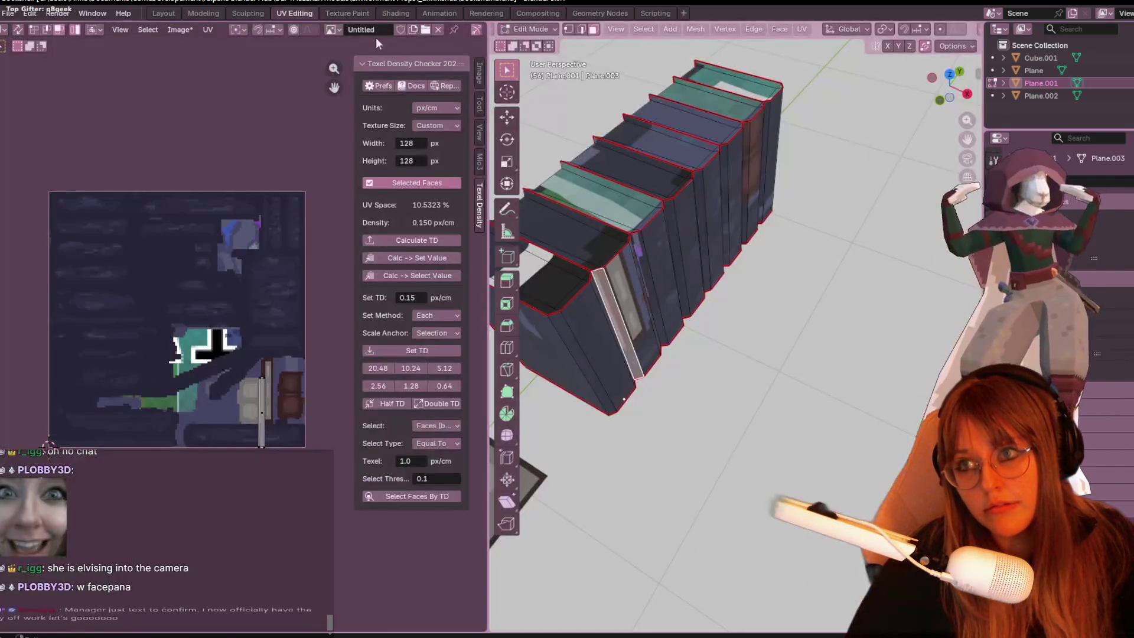
pyautogui.click(569, 29)
pyautogui.moveTo(590, 177)
pyautogui.mouseDown(button='middle')
pyautogui.moveTo(561, 292)
pyautogui.moveTo(584, 265)
pyautogui.moveTo(695, 223)
pyautogui.moveTo(633, 272)
pyautogui.moveTo(587, 253)
pyautogui.moveTo(590, 274)
pyautogui.moveTo(620, 242)
pyautogui.moveTo(616, 213)
pyautogui.moveTo(785, 272)
pyautogui.moveTo(767, 327)
pyautogui.moveTo(734, 308)
pyautogui.moveTo(734, 360)
pyautogui.moveTo(751, 251)
pyautogui.moveTo(832, 256)
pyautogui.moveTo(800, 332)
pyautogui.moveTo(810, 420)
pyautogui.moveTo(797, 347)
pyautogui.mouseUp(button='middle')
# Turn on X-Ray to show the book row's hidden edges, then orbit to an end-on view.
pyautogui.scroll(3, 811, 280)
pyautogui.scroll(-5, 925, 29)
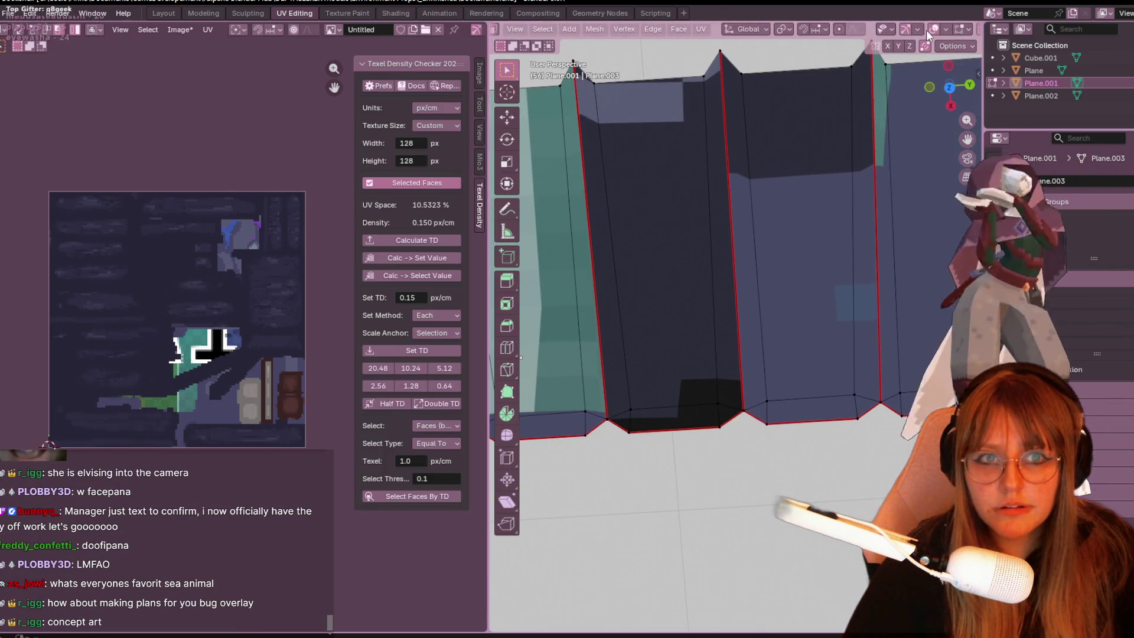
pyautogui.click(906, 30)
pyautogui.moveTo(880, 331)
pyautogui.mouseDown(button='middle')
pyautogui.moveTo(823, 227)
pyautogui.moveTo(654, 64)
pyautogui.mouseUp(button='middle')
pyautogui.scroll(5, 620, 29)
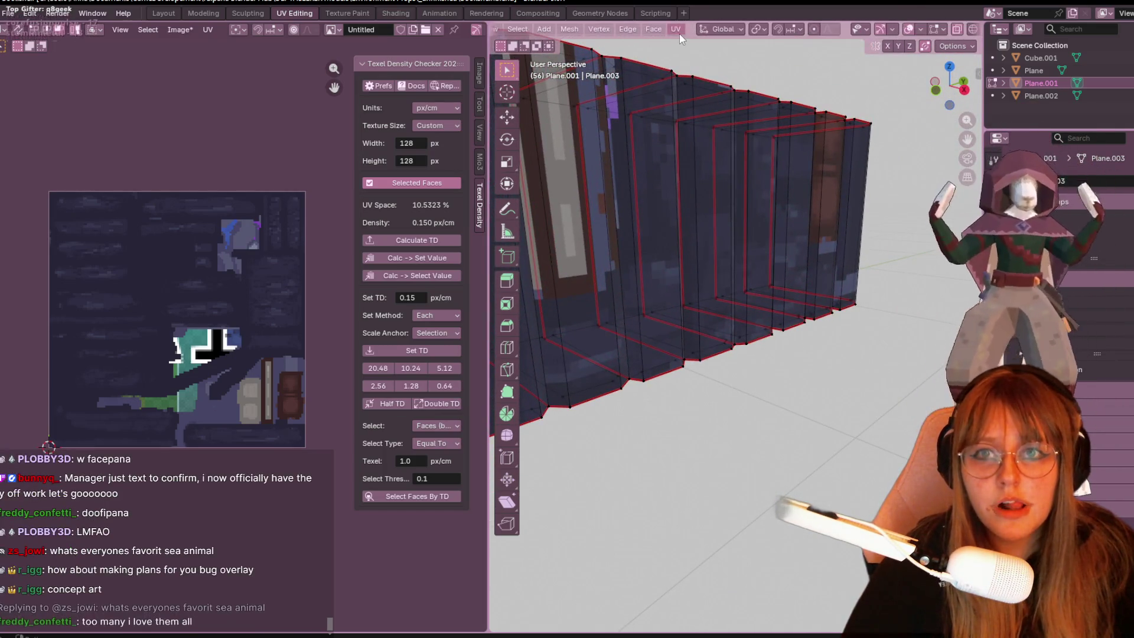
pyautogui.moveTo(641, 74)
pyautogui.mouseDown(button='middle')
pyautogui.moveTo(685, 171)
pyautogui.moveTo(601, 186)
pyautogui.moveTo(736, 243)
pyautogui.moveTo(785, 364)
pyautogui.mouseUp(button='middle')
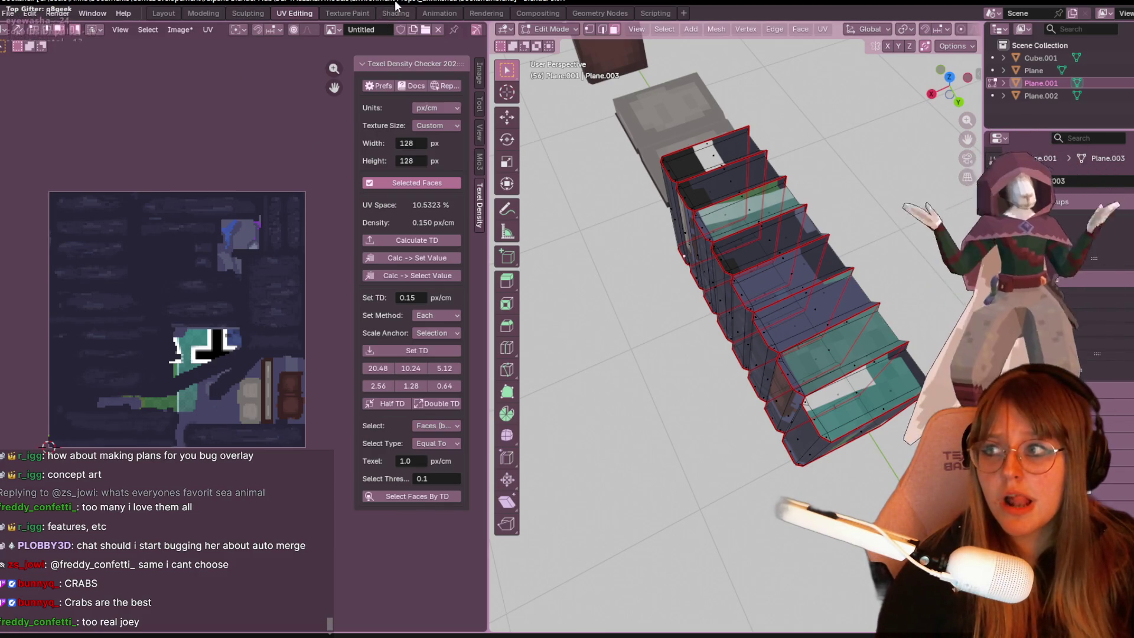
# Turn off Auto Merge and inspect the stacked book planes from several angles.
pyautogui.click(956, 47)
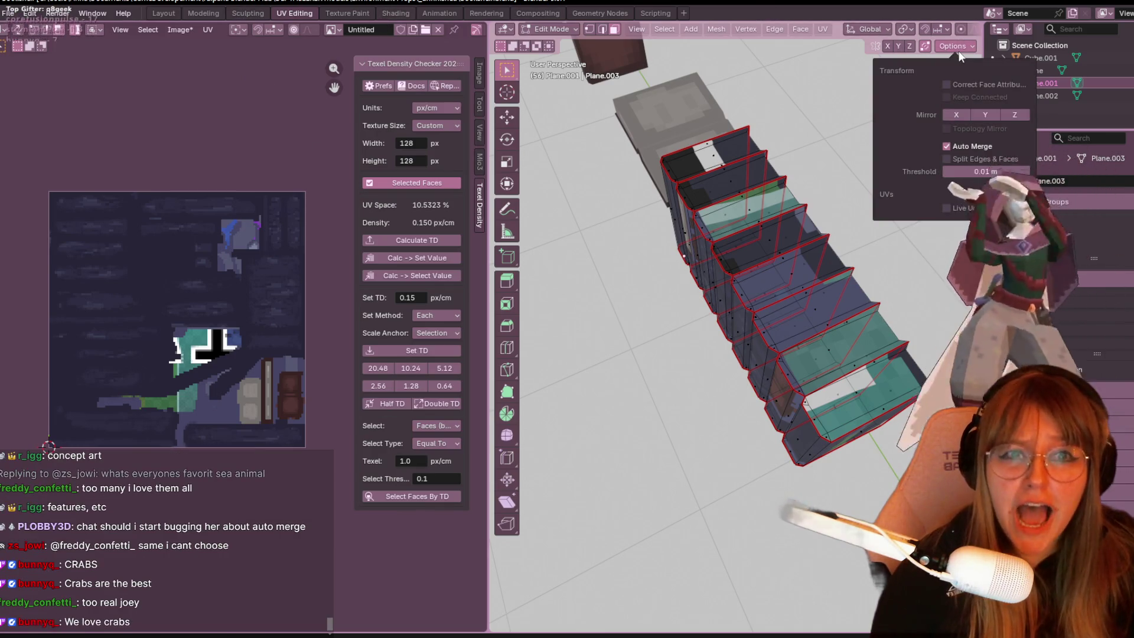
pyautogui.click(958, 148)
pyautogui.moveTo(930, 204)
pyautogui.mouseDown(button='middle')
pyautogui.moveTo(888, 99)
pyautogui.moveTo(758, 119)
pyautogui.moveTo(779, 178)
pyautogui.mouseUp(button='middle')
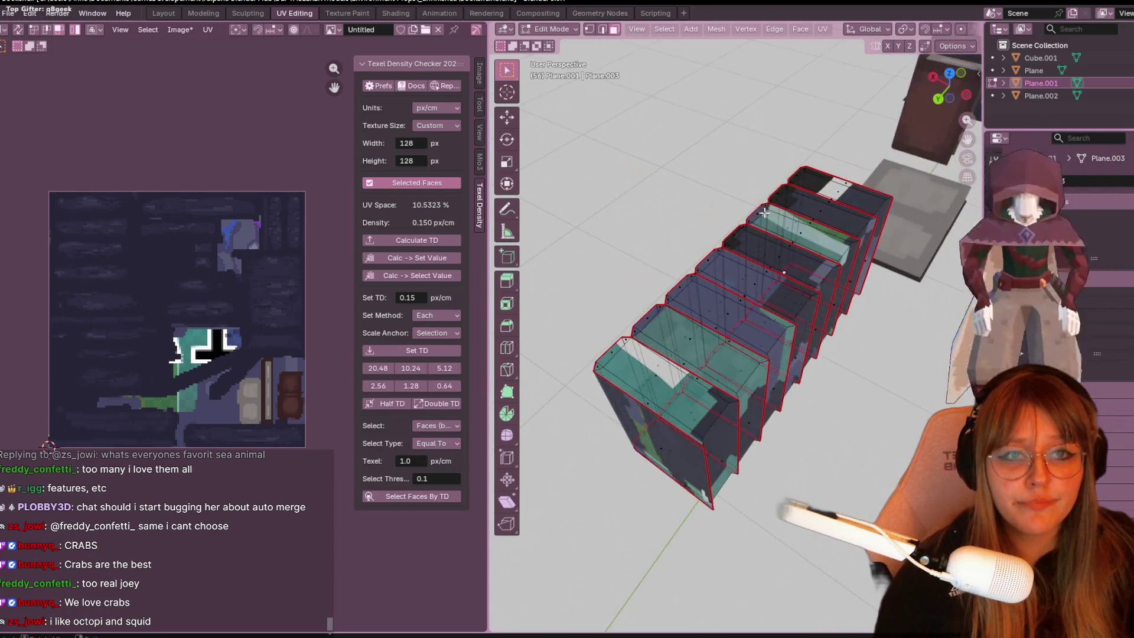
pyautogui.moveTo(941, 101)
pyautogui.mouseDown()
pyautogui.moveTo(807, 370)
pyautogui.moveTo(754, 262)
pyautogui.moveTo(746, 206)
pyautogui.moveTo(698, 275)
pyautogui.moveTo(854, 323)
pyautogui.mouseUp()
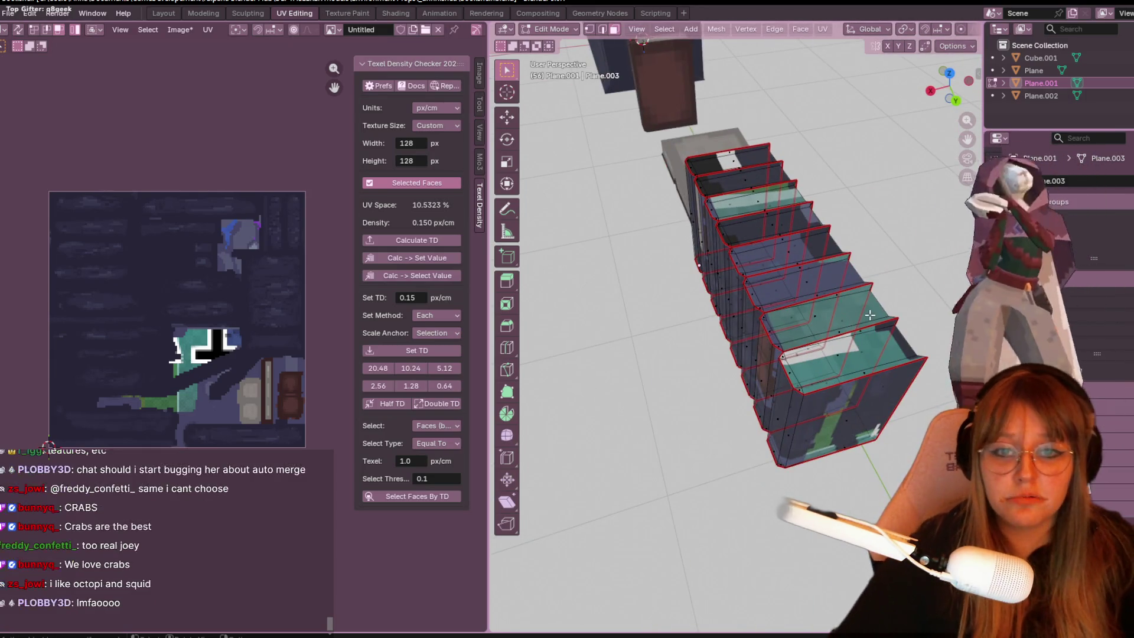
pyautogui.moveTo(853, 323)
pyautogui.mouseDown(button='middle')
pyautogui.moveTo(801, 418)
pyautogui.moveTo(698, 405)
pyautogui.moveTo(726, 348)
pyautogui.moveTo(747, 247)
pyautogui.moveTo(772, 283)
pyautogui.mouseUp(button='middle')
pyautogui.moveTo(739, 342)
pyautogui.mouseDown(button='middle')
pyautogui.moveTo(738, 277)
pyautogui.moveTo(757, 329)
pyautogui.moveTo(767, 307)
pyautogui.mouseUp(button='middle')
# Switch viewport shading from Material Preview to Solid.
pyautogui.scroll(-5, 959, 33)
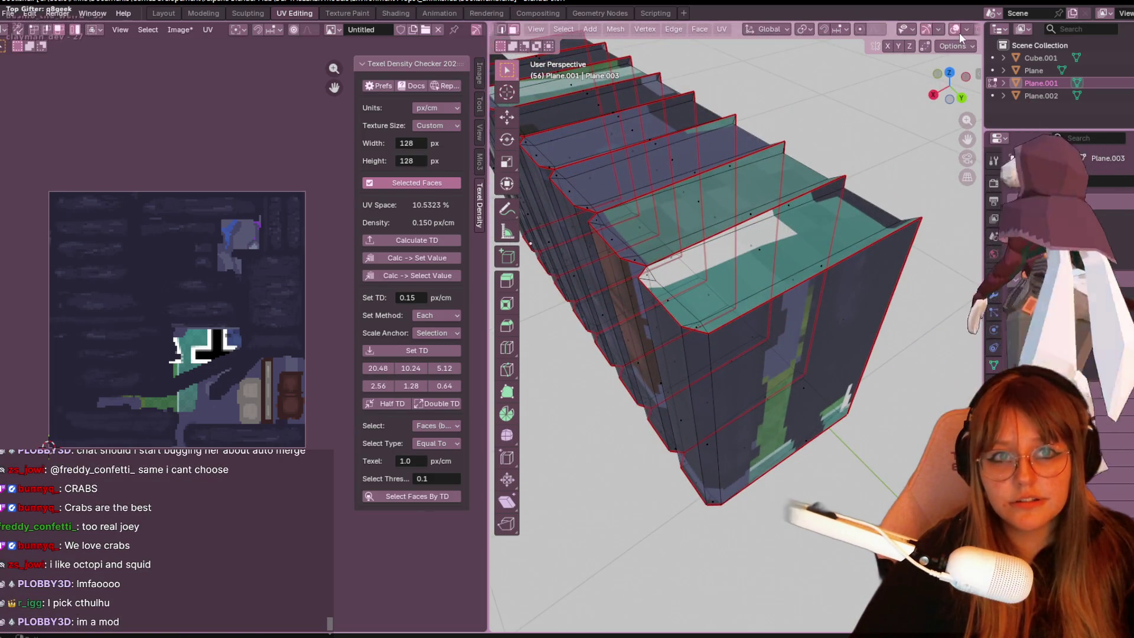
pyautogui.click(935, 29)
pyautogui.moveTo(761, 354)
pyautogui.mouseDown(button='middle')
pyautogui.moveTo(719, 42)
pyautogui.moveTo(739, 313)
pyautogui.moveTo(692, 286)
pyautogui.moveTo(694, 262)
pyautogui.mouseUp(button='middle')
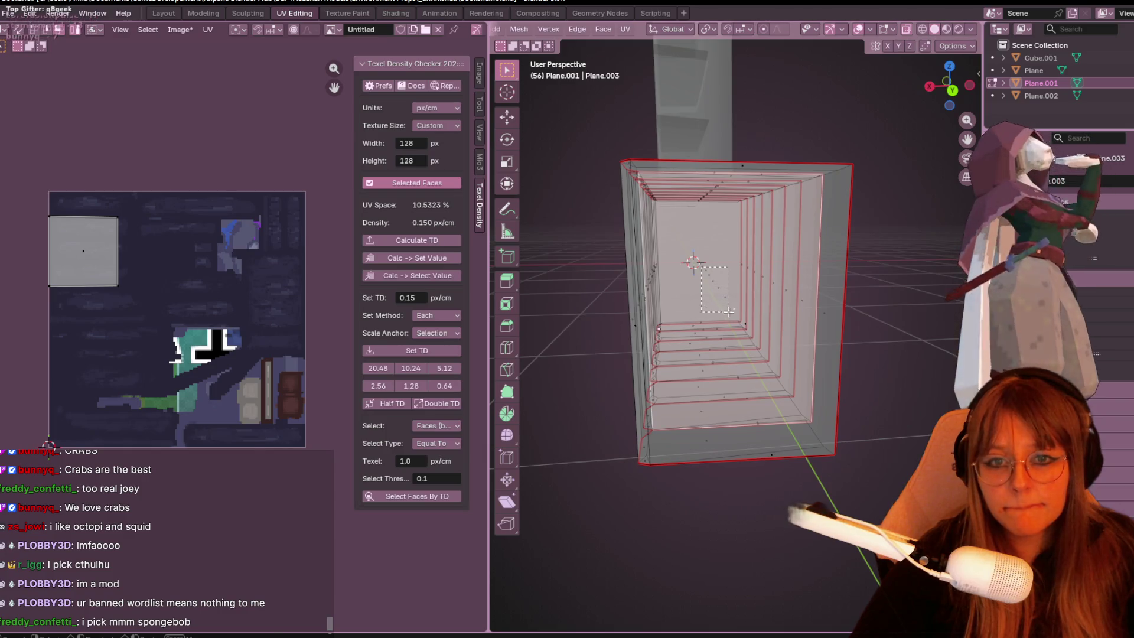
# Select the inner faces inside the plane stack and delete them with X > Faces.
pyautogui.moveTo(701, 267); pyautogui.dragTo(729, 311)
pyautogui.moveTo(729, 311)
pyautogui.mouseDown(button='middle')
pyautogui.moveTo(820, 369)
pyautogui.moveTo(708, 251)
pyautogui.moveTo(966, 288)
pyautogui.moveTo(939, 271)
pyautogui.moveTo(815, 275)
pyautogui.mouseUp(button='middle')
pyautogui.click(707, 252)
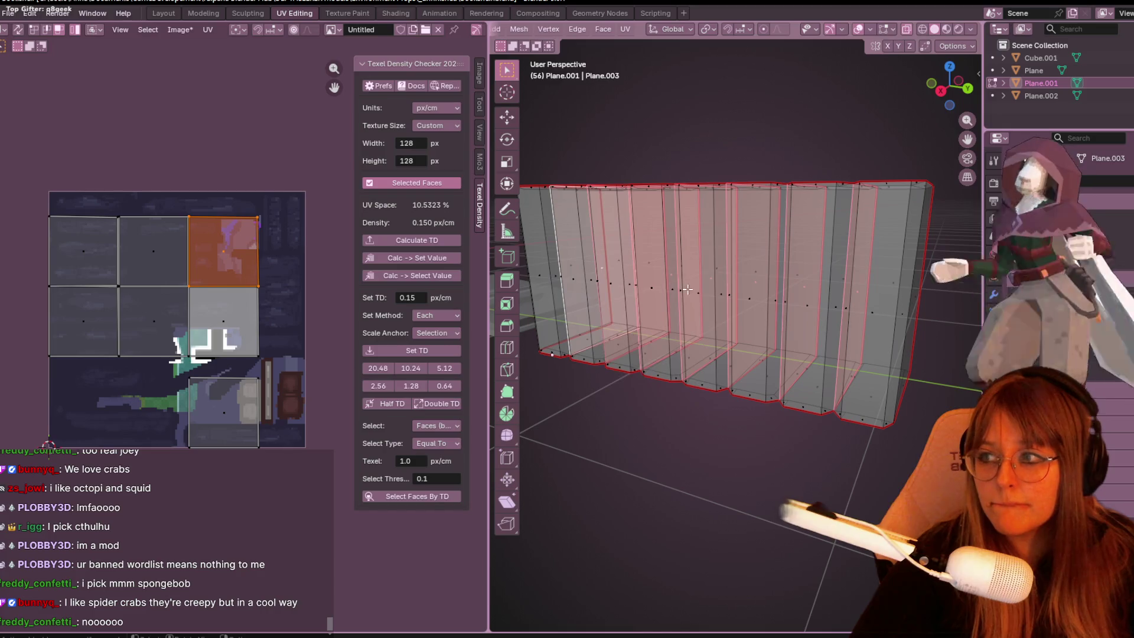
pyautogui.press('x')
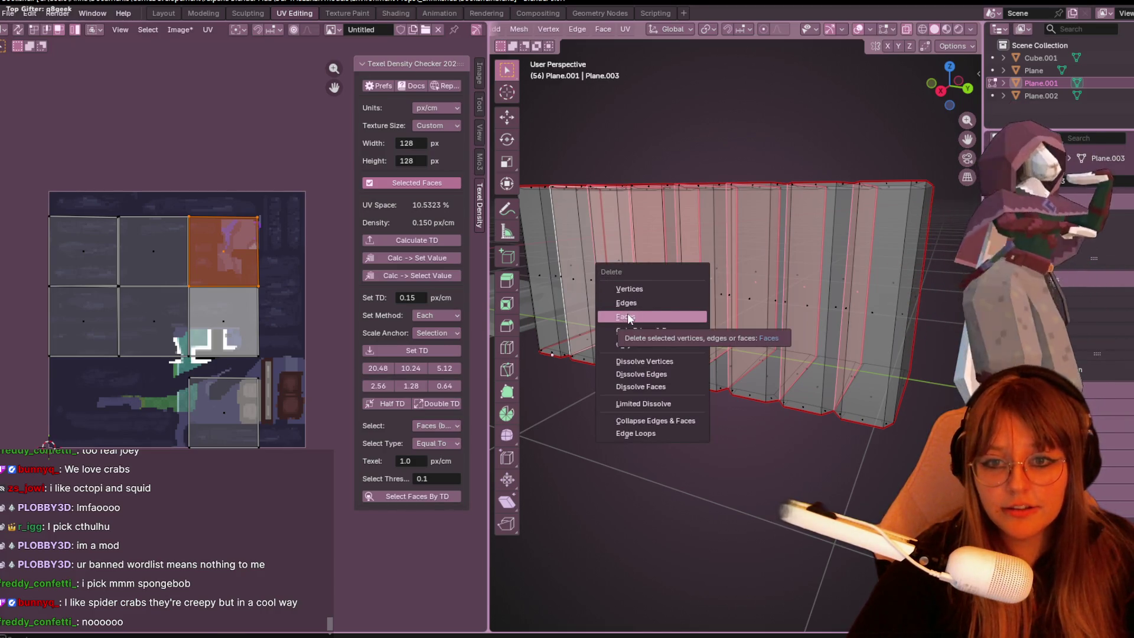
pyautogui.click(627, 313)
# Orbit to a level side view and select the whole book mesh.
pyautogui.moveTo(769, 240); pyautogui.dragTo(761, 340, button='middle')
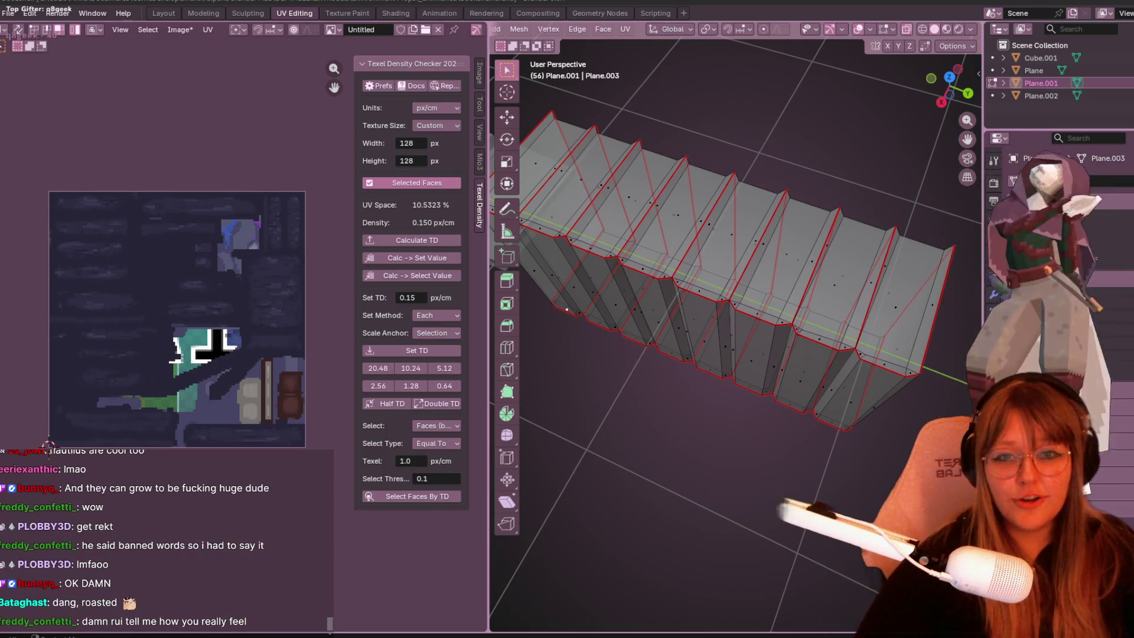
pyautogui.moveTo(881, 163); pyautogui.dragTo(842, 341, button='middle')
pyautogui.press('a')
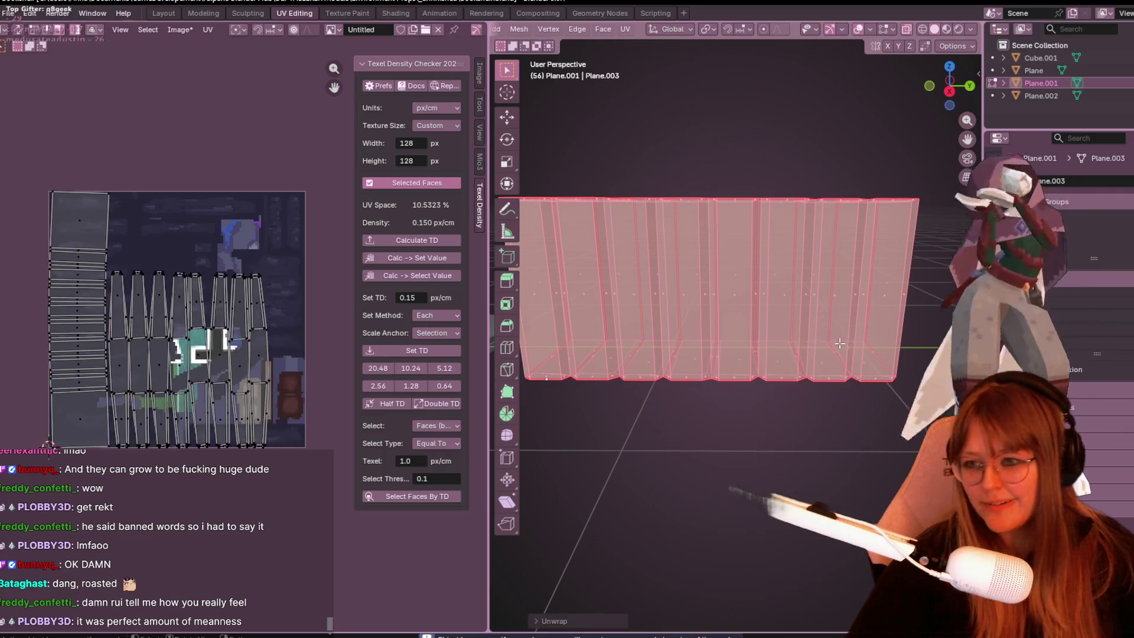
# Unwrap the whole book mesh into new UV islands and switch back to Material Preview.
pyautogui.click(83, 339)
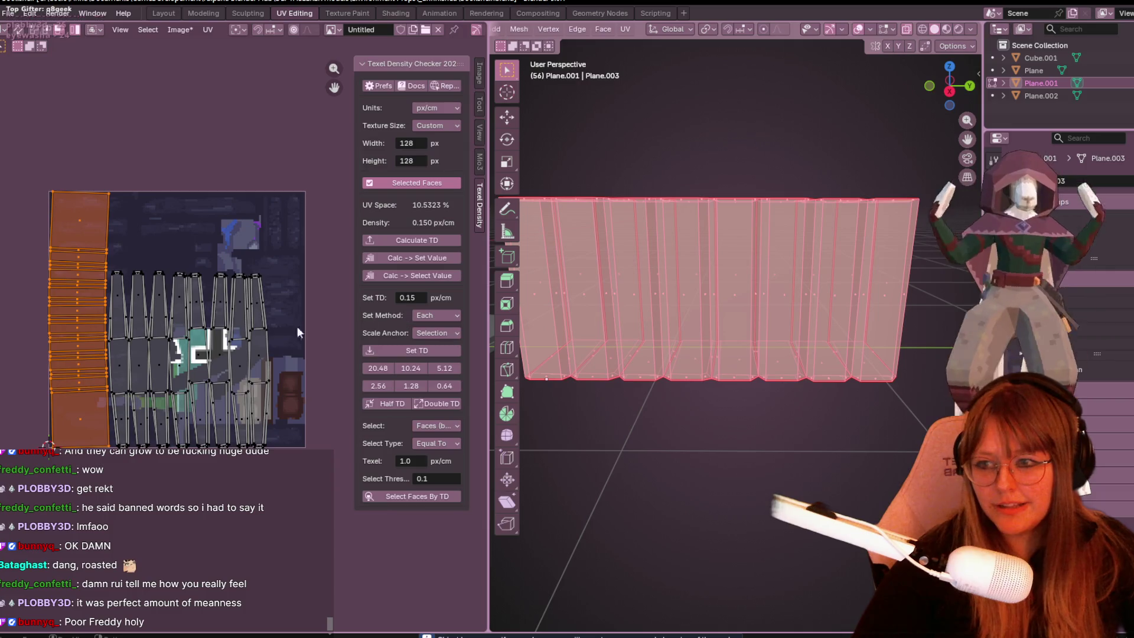
pyautogui.press('a')
pyautogui.click(946, 29)
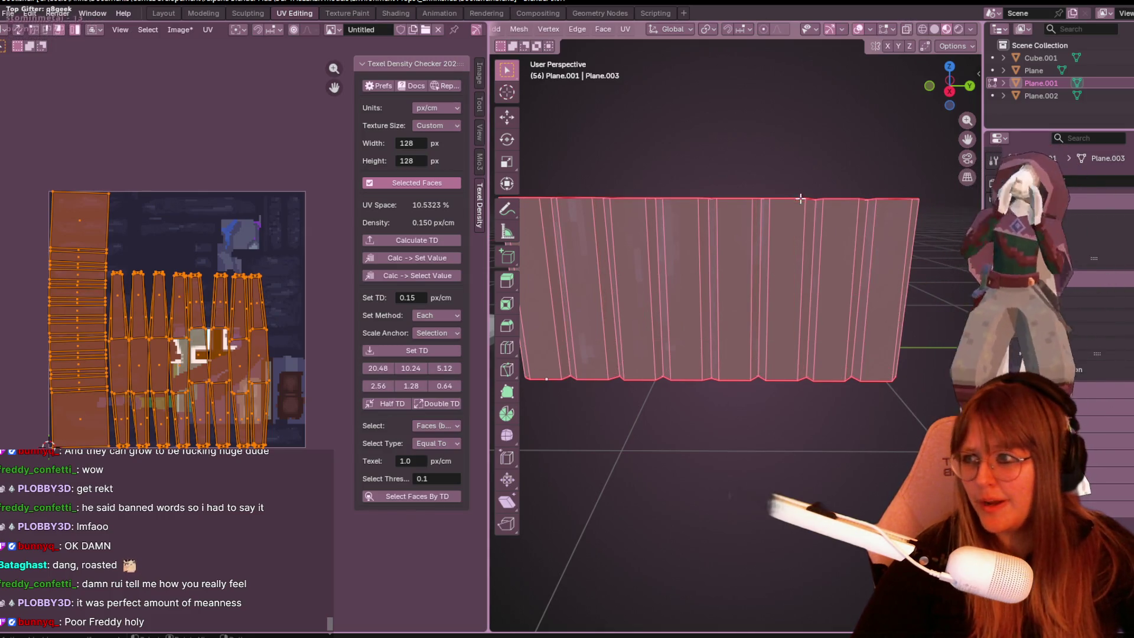
# Apply 0.15 px/cm texel density, filling 6.9068% of UV space, and box-select the cover islands.
pyautogui.scroll(-1, 264, 331)
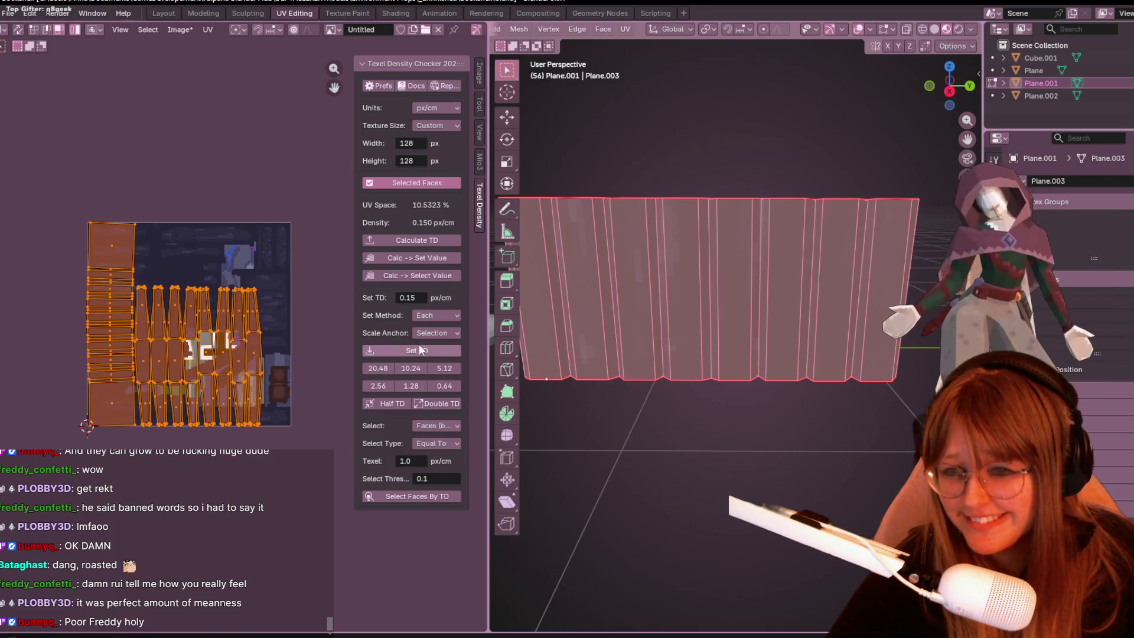
pyautogui.click(419, 348)
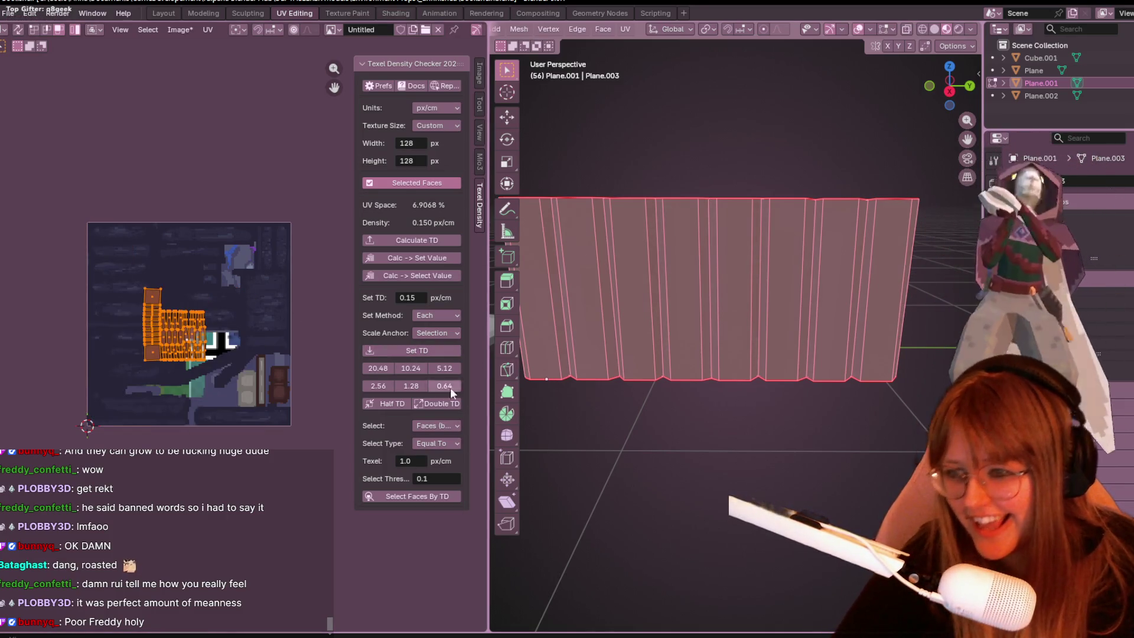
pyautogui.scroll(2, 144, 333)
pyautogui.scroll(2, 144, 333)
pyautogui.moveTo(51, 324); pyautogui.dragTo(162, 331)
# Move the cover UV islands over the green pixel-art area of the texture.
pyautogui.press('g')
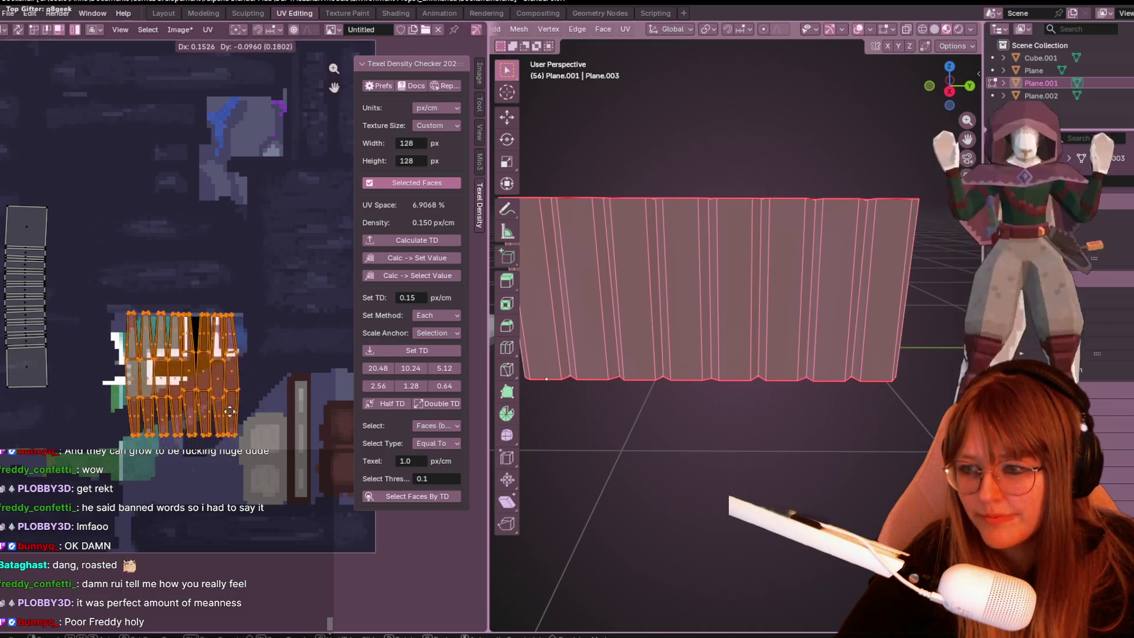
pyautogui.click(229, 424)
pyautogui.moveTo(262, 435)
pyautogui.mouseDown(button='middle')
pyautogui.moveTo(226, 356)
pyautogui.moveTo(251, 374)
pyautogui.mouseUp(button='middle')
pyautogui.moveTo(761, 355)
pyautogui.mouseDown(button='middle')
pyautogui.moveTo(787, 377)
pyautogui.moveTo(833, 333)
pyautogui.mouseUp(button='middle')
# Place the spine strip UV island beside the cover islands.
pyautogui.click(224, 328)
pyautogui.press('g')
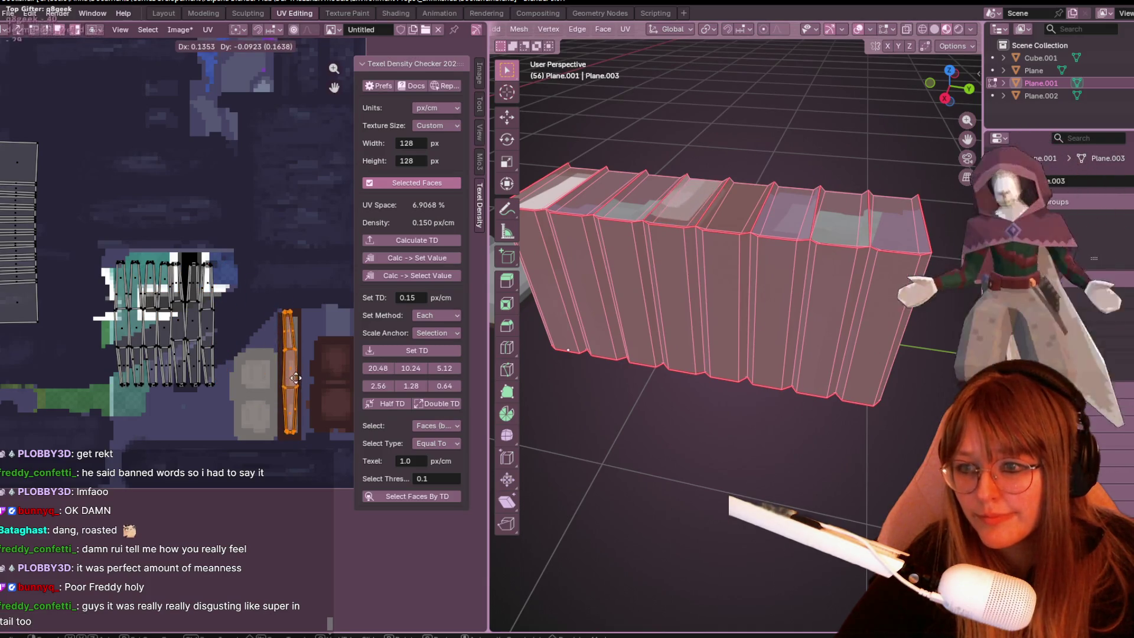
pyautogui.click(230, 324)
pyautogui.moveTo(297, 331); pyautogui.dragTo(308, 410, button='middle')
pyautogui.moveTo(820, 292)
pyautogui.mouseDown(button='middle')
pyautogui.moveTo(866, 537)
pyautogui.moveTo(855, 468)
pyautogui.moveTo(783, 366)
pyautogui.moveTo(674, 378)
pyautogui.mouseUp(button='middle')
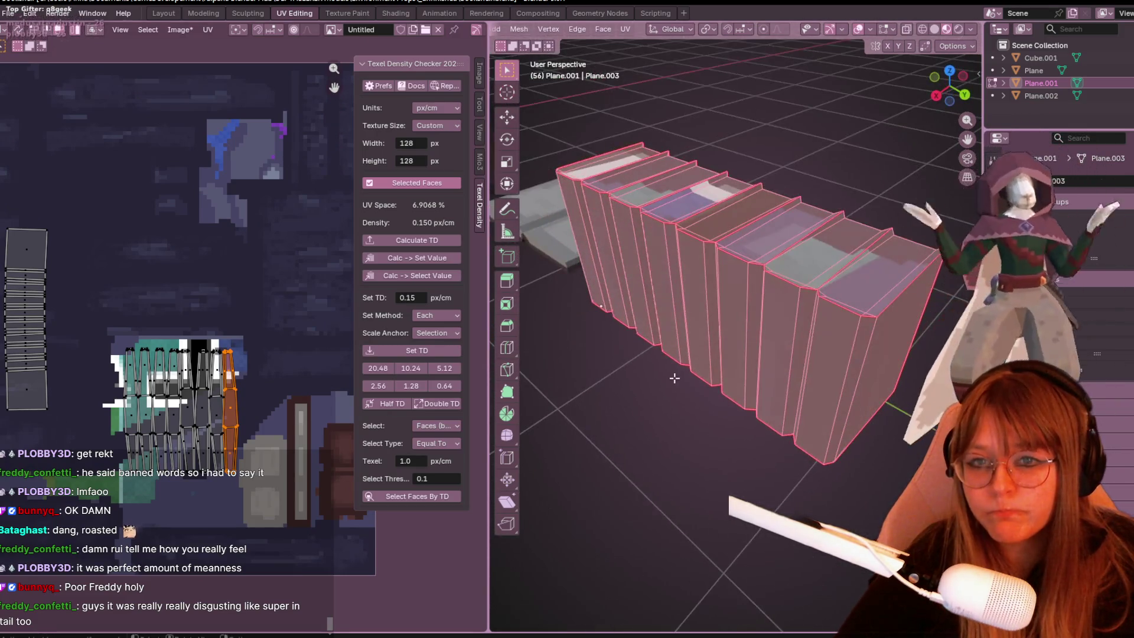
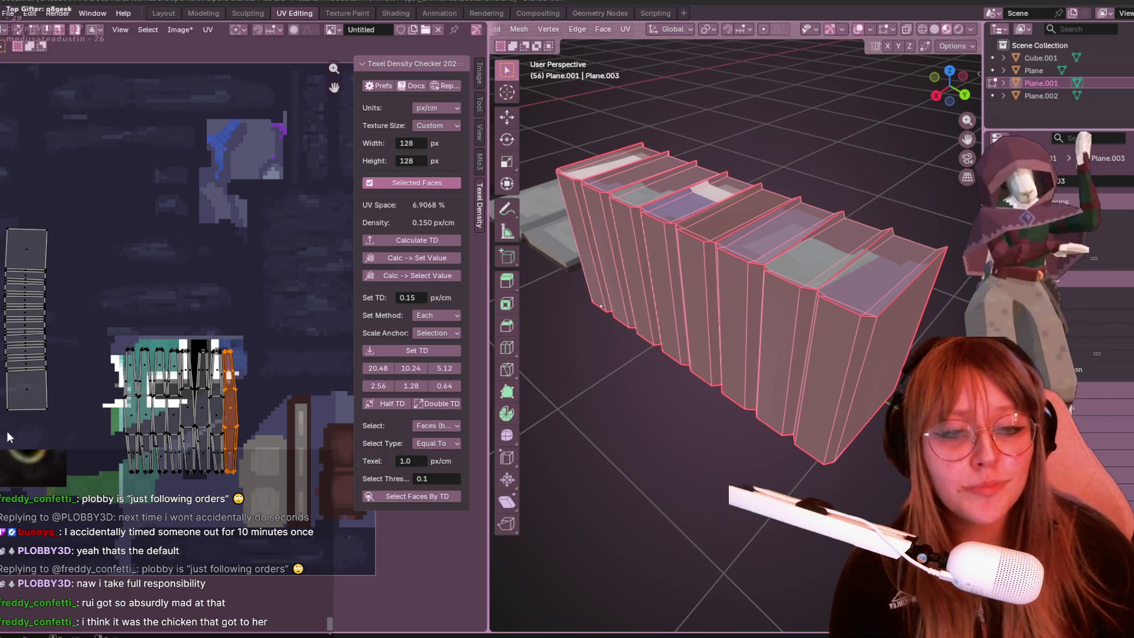
# Select a single top face of a book, then a thin sliver face instead.
pyautogui.moveTo(826, 331); pyautogui.dragTo(886, 266, button='middle')
pyautogui.click(885, 262)
pyautogui.click(892, 268)
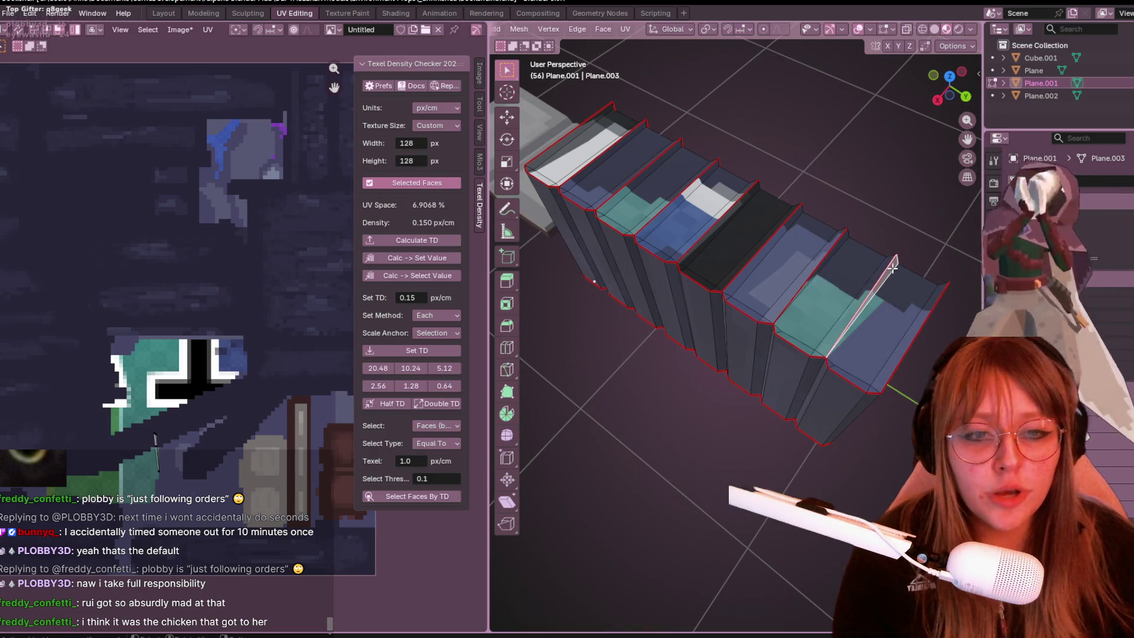
pyautogui.scroll(-2, 889, 148)
# Enable Edge select alongside Face select and deselect the tinted face.
pyautogui.moveTo(883, 142)
pyautogui.mouseDown(button='middle')
pyautogui.moveTo(619, 296)
pyautogui.moveTo(856, 76)
pyautogui.mouseUp(button='middle')
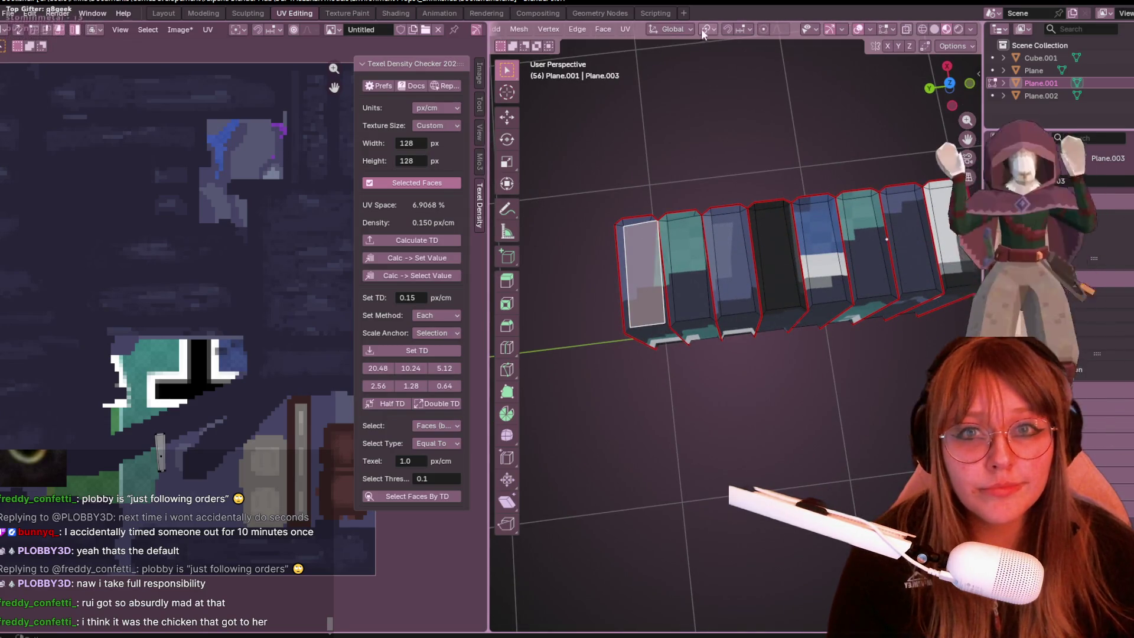
pyautogui.moveTo(567, 59)
pyautogui.mouseDown(button='middle')
pyautogui.moveTo(734, 313)
pyautogui.moveTo(683, 169)
pyautogui.moveTo(737, 192)
pyautogui.moveTo(678, 209)
pyautogui.moveTo(675, 177)
pyautogui.moveTo(675, 215)
pyautogui.moveTo(767, 236)
pyautogui.moveTo(732, 221)
pyautogui.moveTo(688, 172)
pyautogui.moveTo(659, 209)
pyautogui.moveTo(661, 171)
pyautogui.moveTo(650, 197)
pyautogui.moveTo(673, 201)
pyautogui.mouseUp(button='middle')
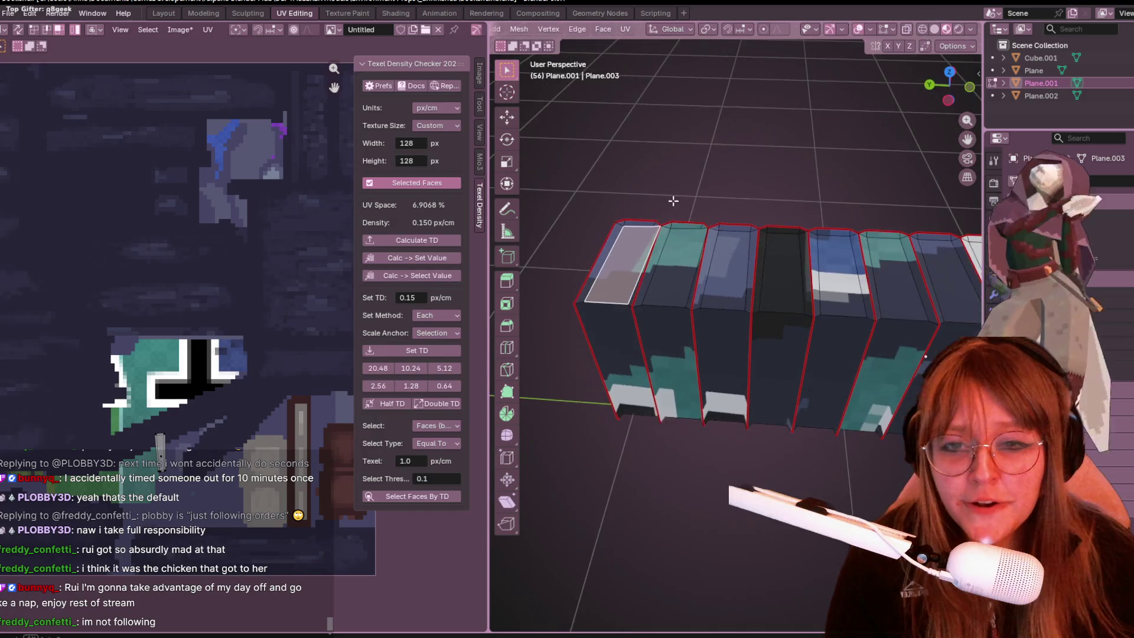
pyautogui.scroll(5, 580, 33)
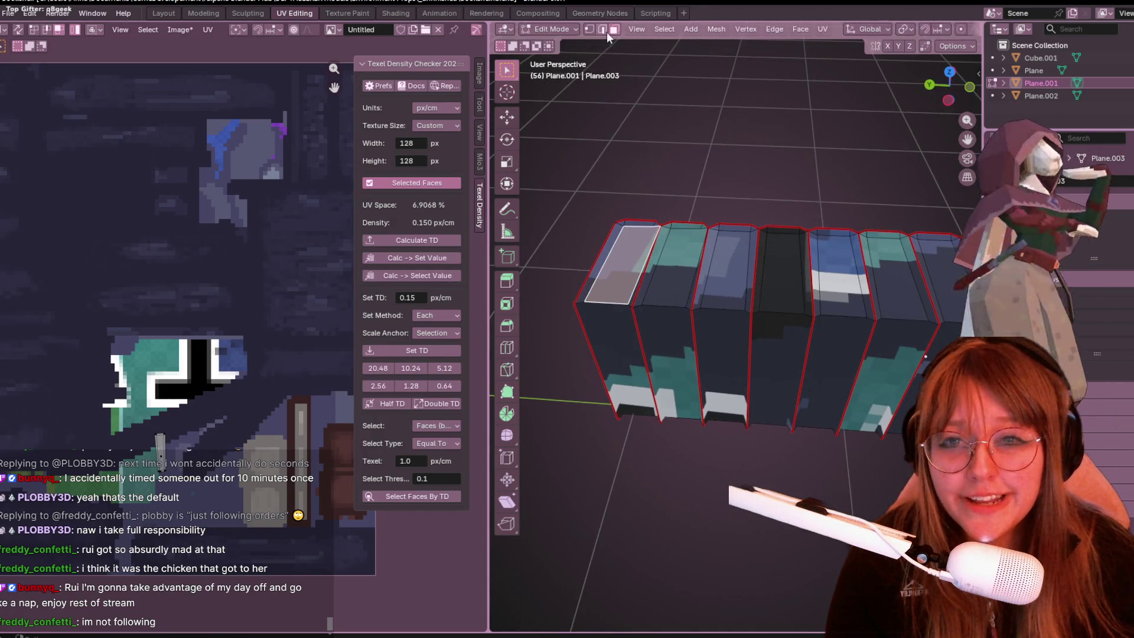
pyautogui.keyDown('shift'); pyautogui.click(603, 29); pyautogui.keyUp('shift')
pyautogui.click(648, 279)
pyautogui.moveTo(648, 280); pyautogui.dragTo(658, 184, button='middle')
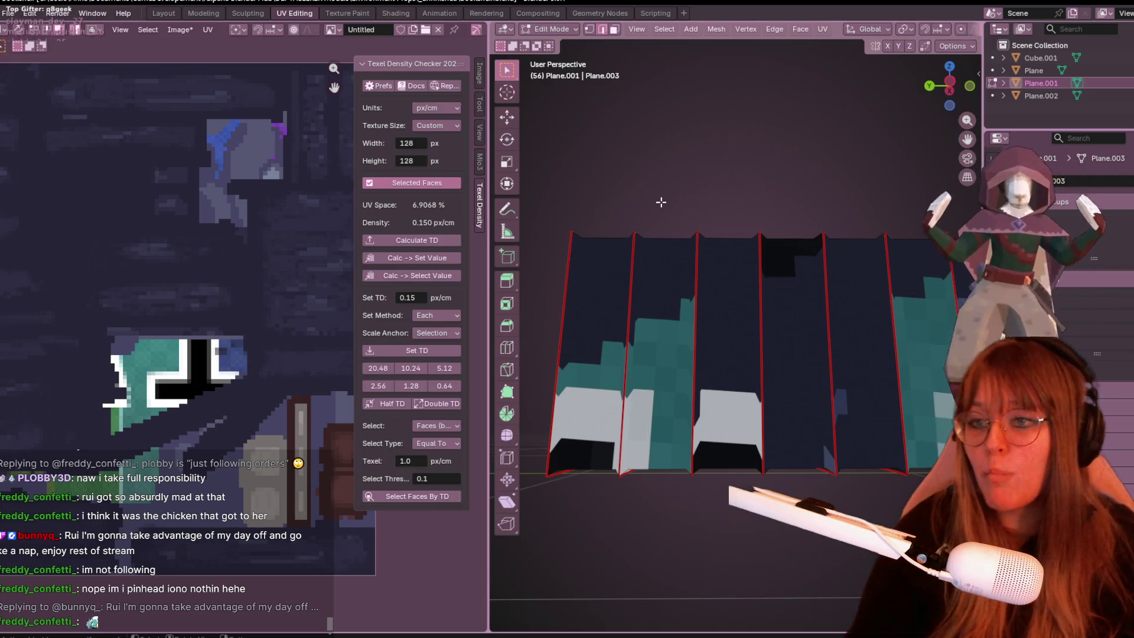
pyautogui.moveTo(721, 160)
pyautogui.mouseDown(button='middle')
pyautogui.moveTo(738, 209)
pyautogui.moveTo(810, 281)
pyautogui.mouseUp(button='middle')
pyautogui.moveTo(755, 154)
pyautogui.mouseDown(button='middle')
pyautogui.moveTo(731, 175)
pyautogui.moveTo(739, 245)
pyautogui.moveTo(689, 169)
pyautogui.moveTo(746, 224)
pyautogui.mouseUp(button='middle')
pyautogui.moveTo(676, 390); pyautogui.dragTo(648, 311, button='middle')
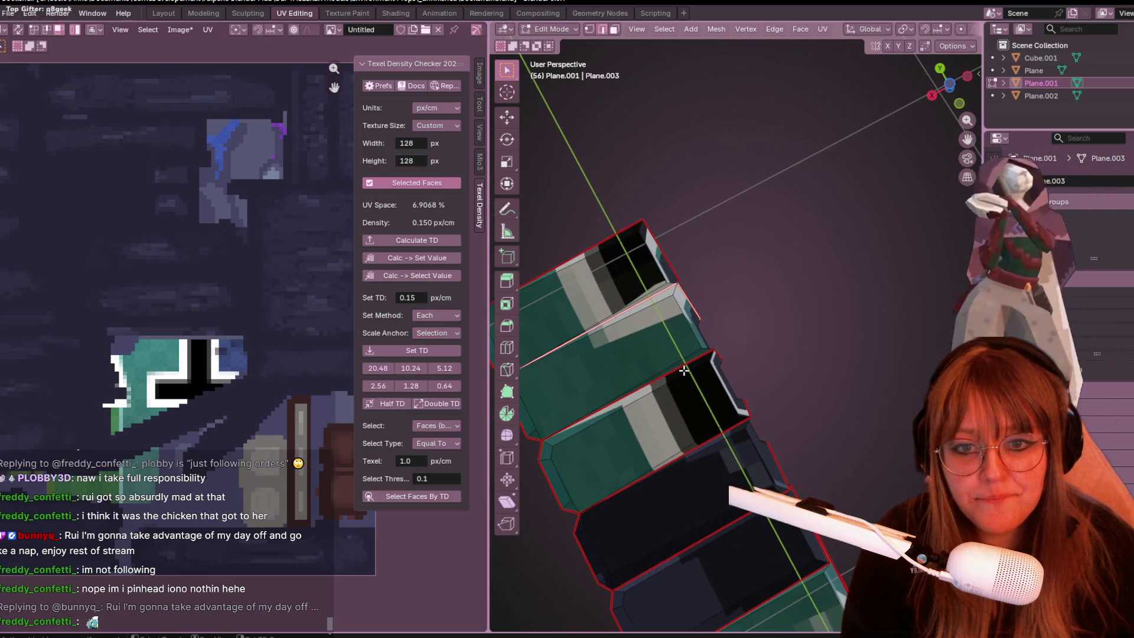
pyautogui.moveTo(699, 358)
pyautogui.mouseDown(button='middle')
pyautogui.moveTo(712, 331)
pyautogui.moveTo(685, 401)
pyautogui.moveTo(720, 431)
pyautogui.moveTo(737, 377)
pyautogui.moveTo(729, 330)
pyautogui.moveTo(757, 274)
pyautogui.mouseUp(button='middle')
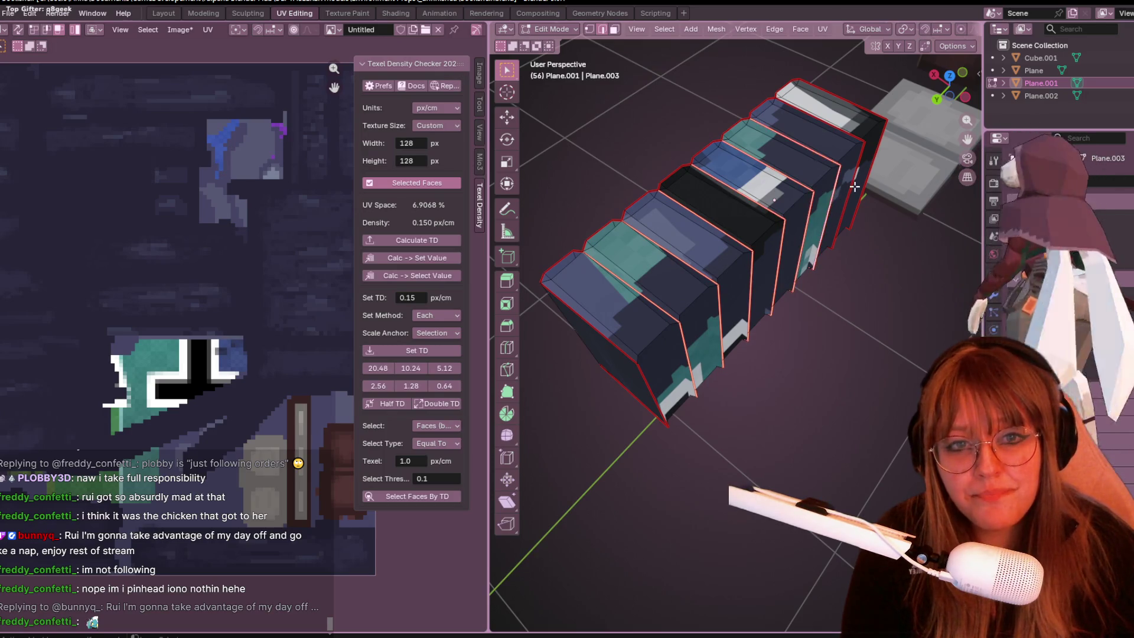
# Clear the seams between the books with Clear Seam.
pyautogui.hotkey('ctrl', 'e')
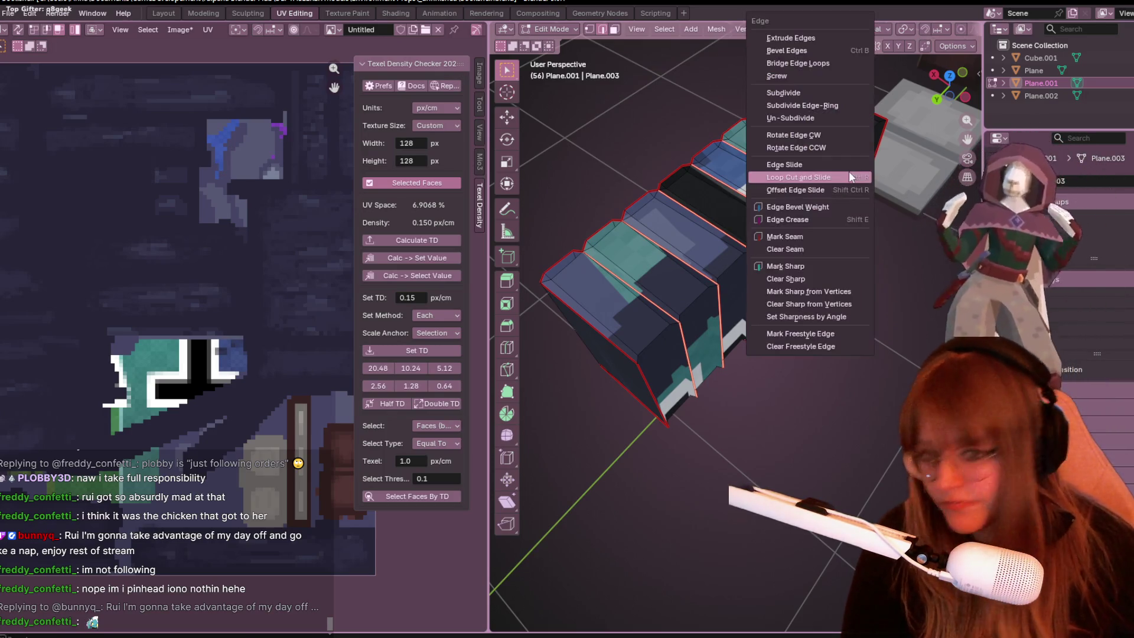
pyautogui.click(791, 248)
pyautogui.moveTo(791, 254); pyautogui.dragTo(831, 283, button='middle')
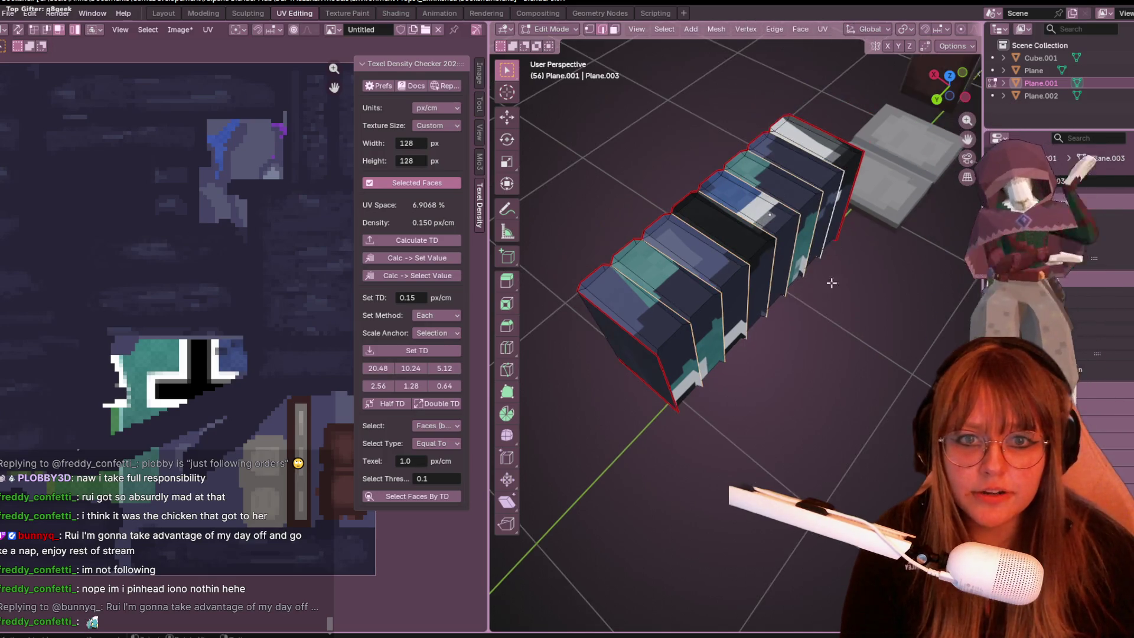
pyautogui.moveTo(819, 323); pyautogui.dragTo(769, 250, button='middle')
# Select all faces of the book row and Unwrap them.
pyautogui.press('a')
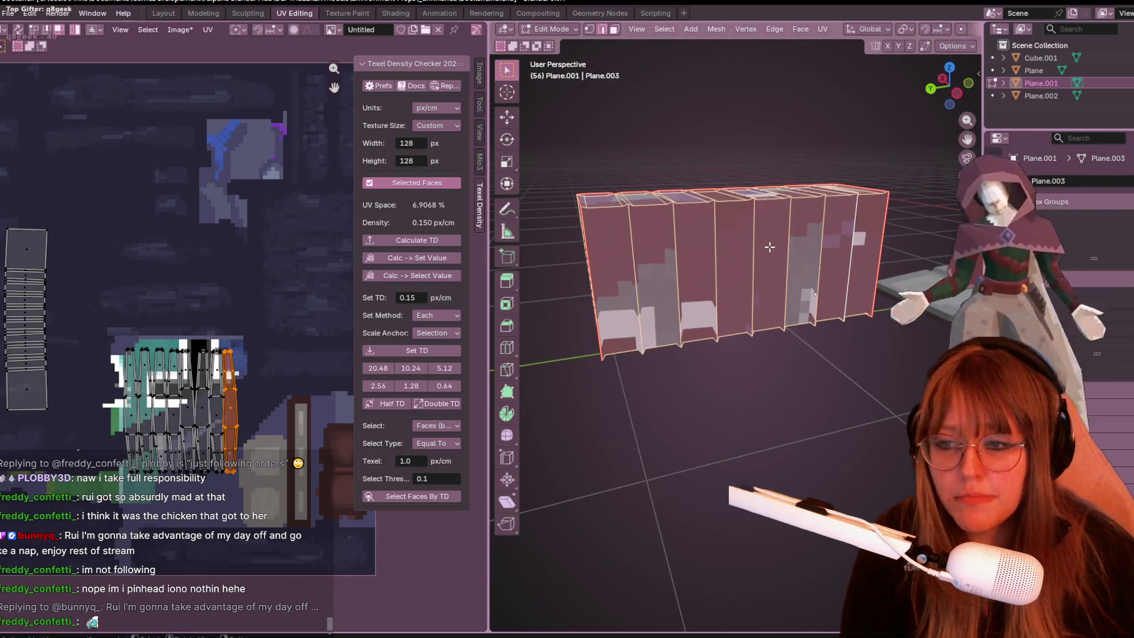
pyautogui.press('u')
pyautogui.click(789, 247)
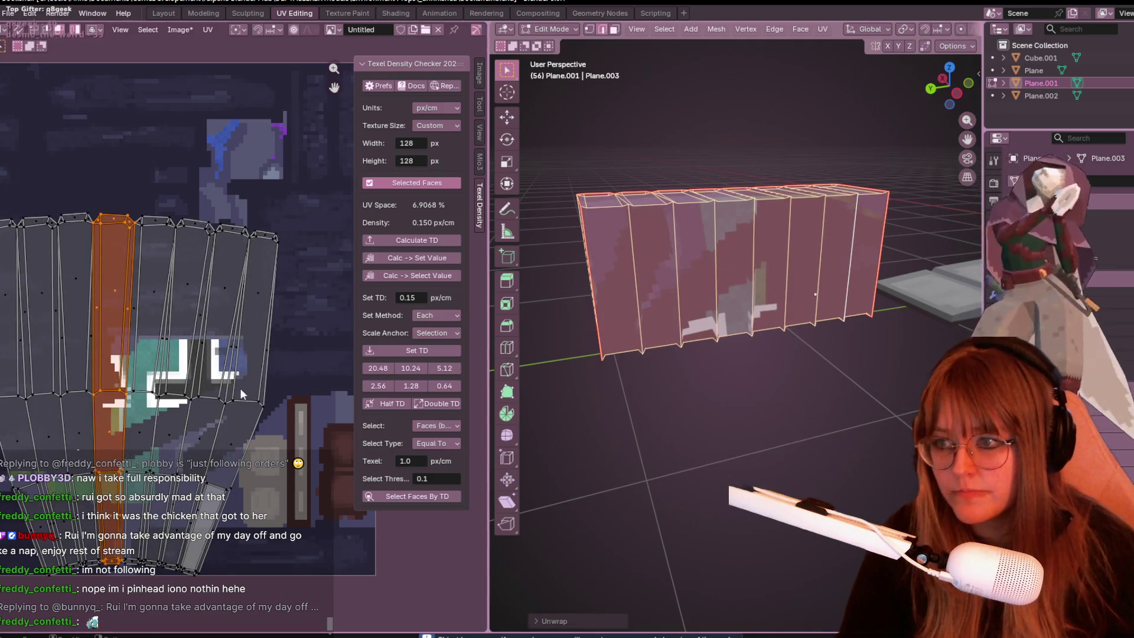
pyautogui.scroll(-1, 240, 388)
pyautogui.scroll(-2, 243, 388)
# Move the fanned UV island up and to the right on the texture.
pyautogui.press('l')
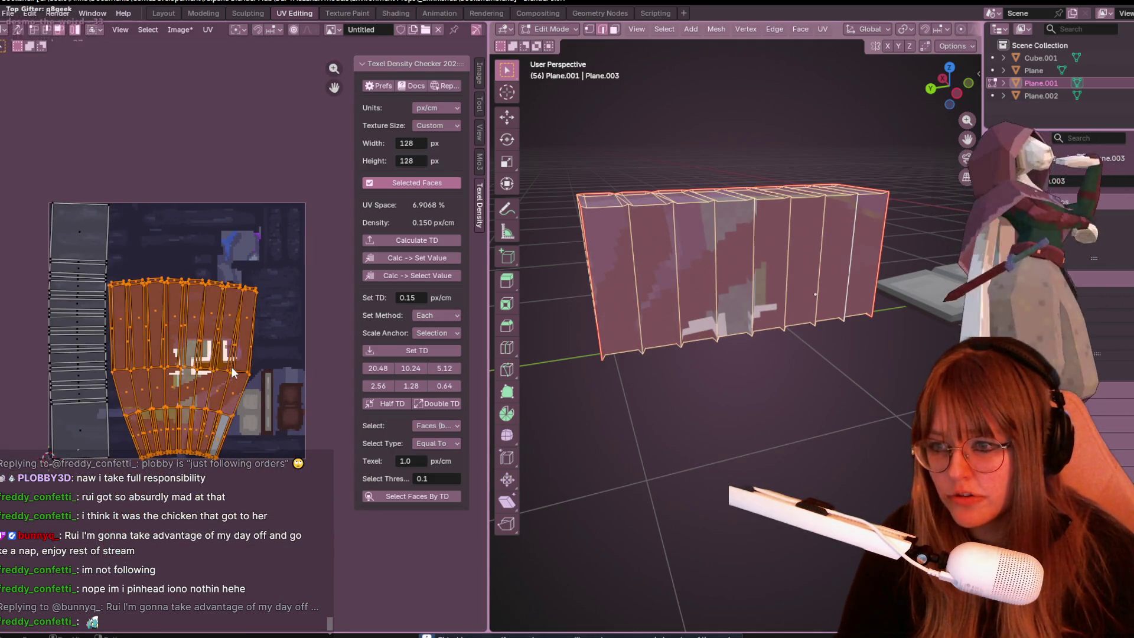
pyautogui.press('g')
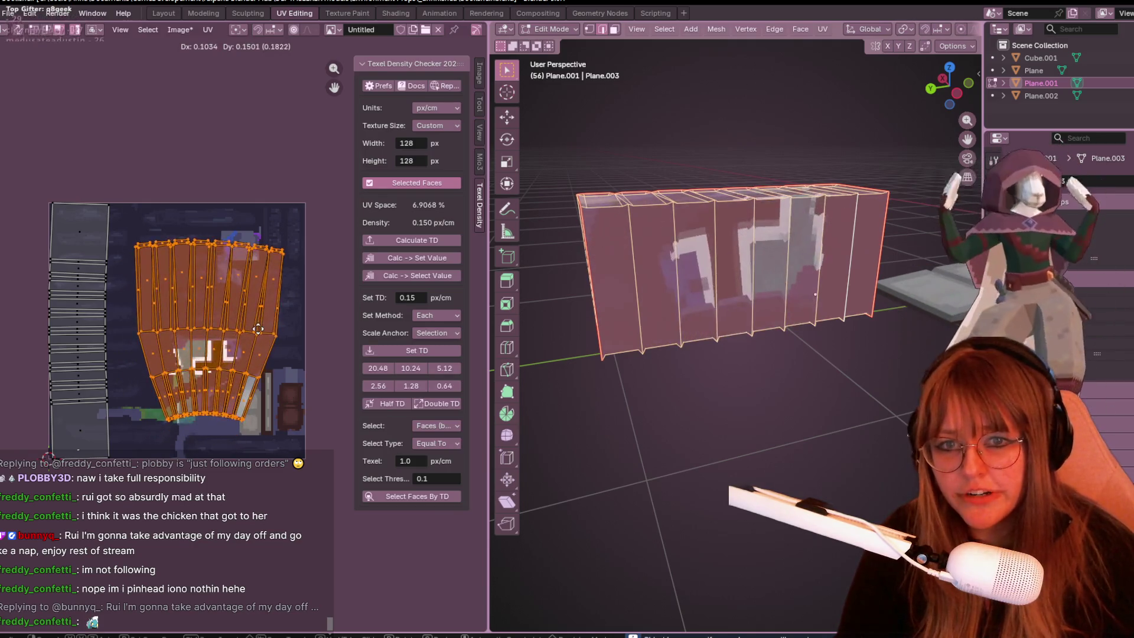
pyautogui.click(257, 334)
pyautogui.moveTo(640, 423)
pyautogui.mouseDown(button='middle')
pyautogui.moveTo(673, 505)
pyautogui.moveTo(683, 311)
pyautogui.moveTo(625, 329)
pyautogui.moveTo(694, 552)
pyautogui.moveTo(674, 567)
pyautogui.moveTo(658, 460)
pyautogui.moveTo(620, 431)
pyautogui.moveTo(673, 449)
pyautogui.moveTo(734, 395)
pyautogui.moveTo(726, 514)
pyautogui.moveTo(661, 526)
pyautogui.moveTo(537, 466)
pyautogui.mouseUp(button='middle')
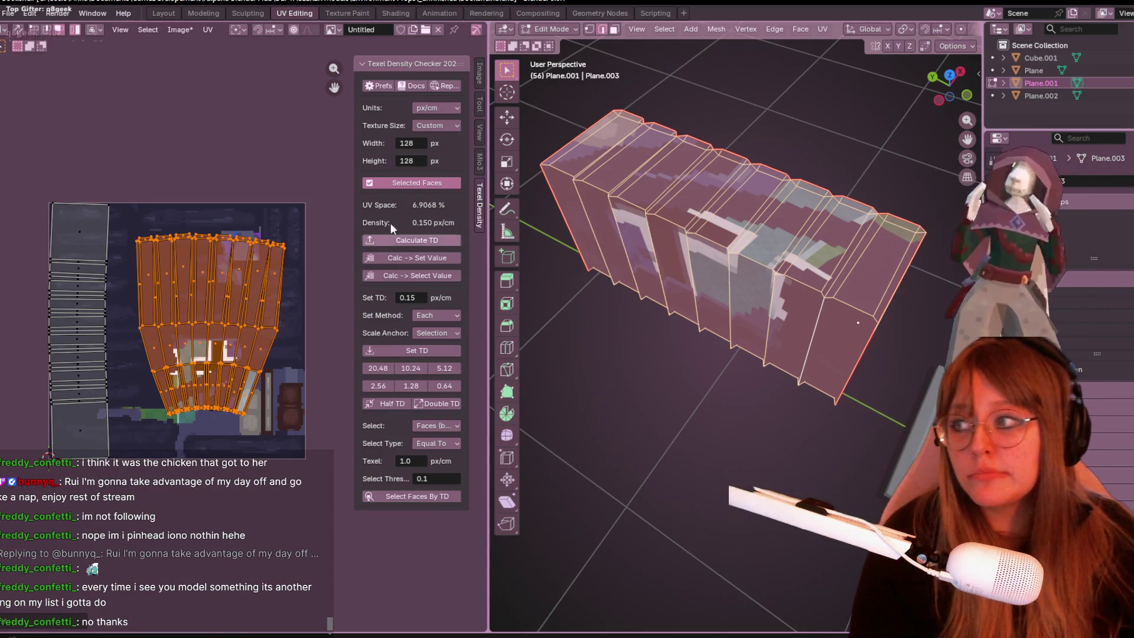
# Stretch the UV island, add the left strip island, and apply Set TD.
pyautogui.scroll(1, 276, 353)
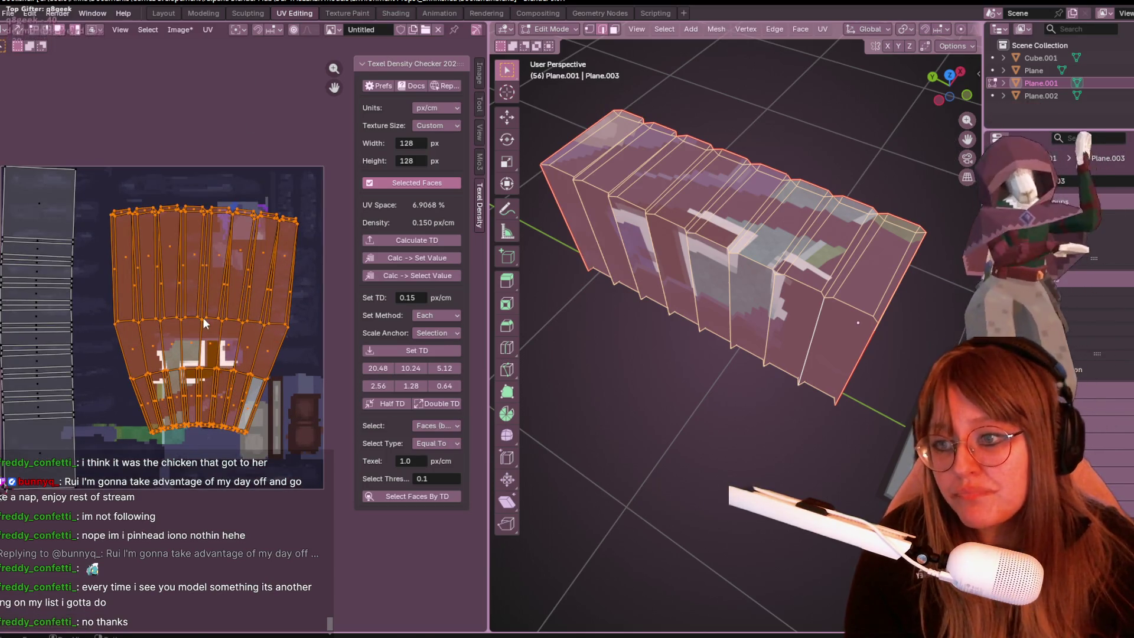
pyautogui.press('s')
pyautogui.click(265, 282)
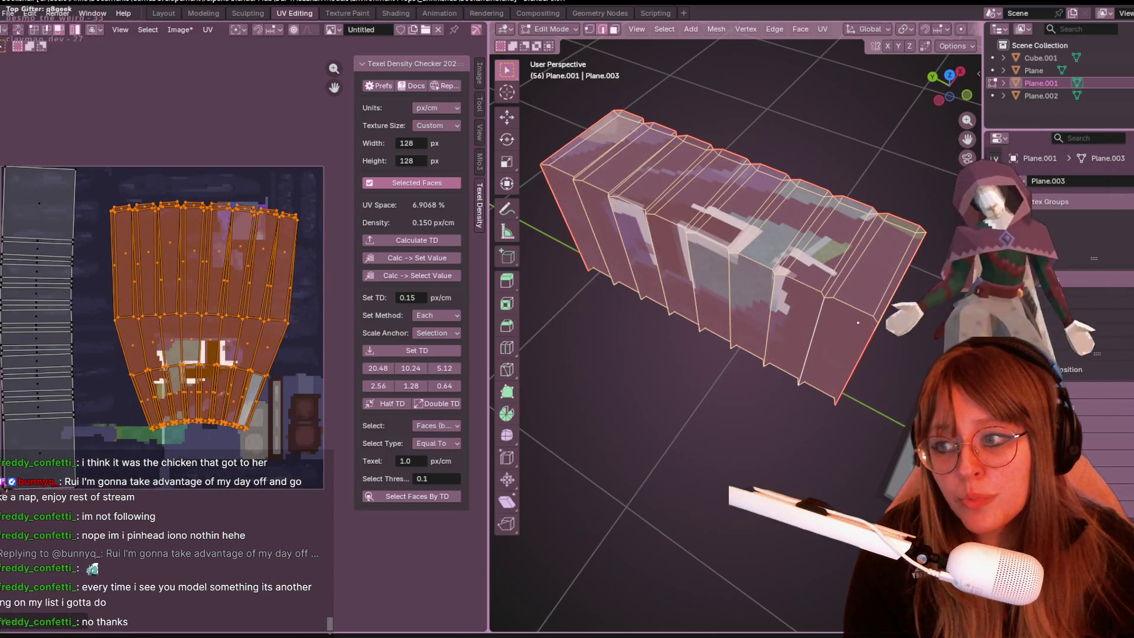
pyautogui.press('l')
pyautogui.click(405, 351)
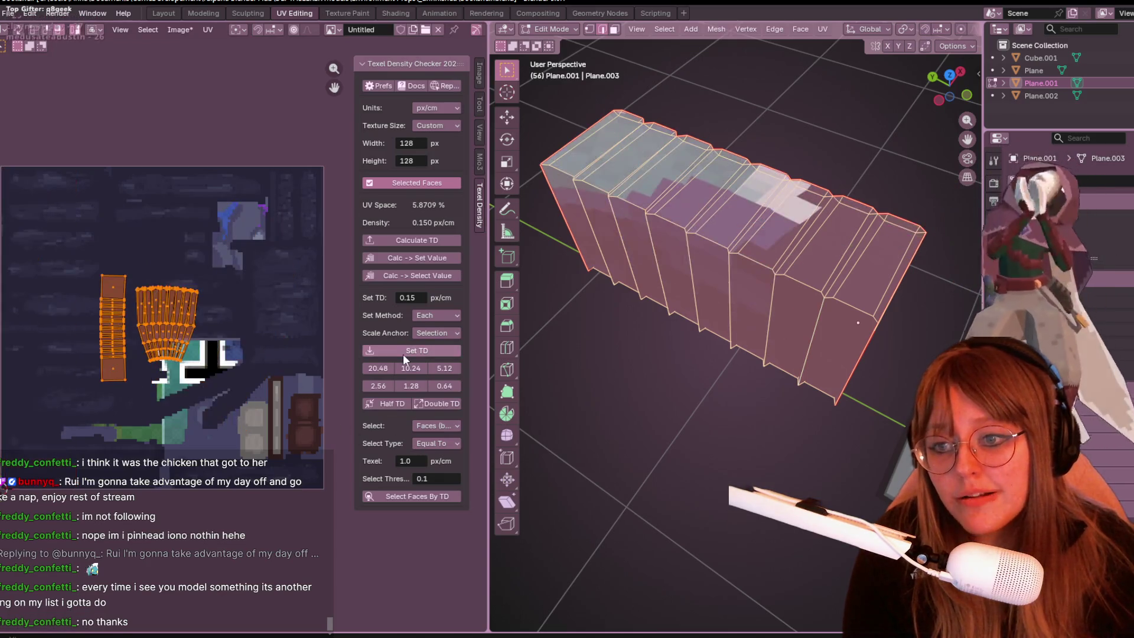
# Move the UV islands right, then down onto the teal area of the texture.
pyautogui.press('g')
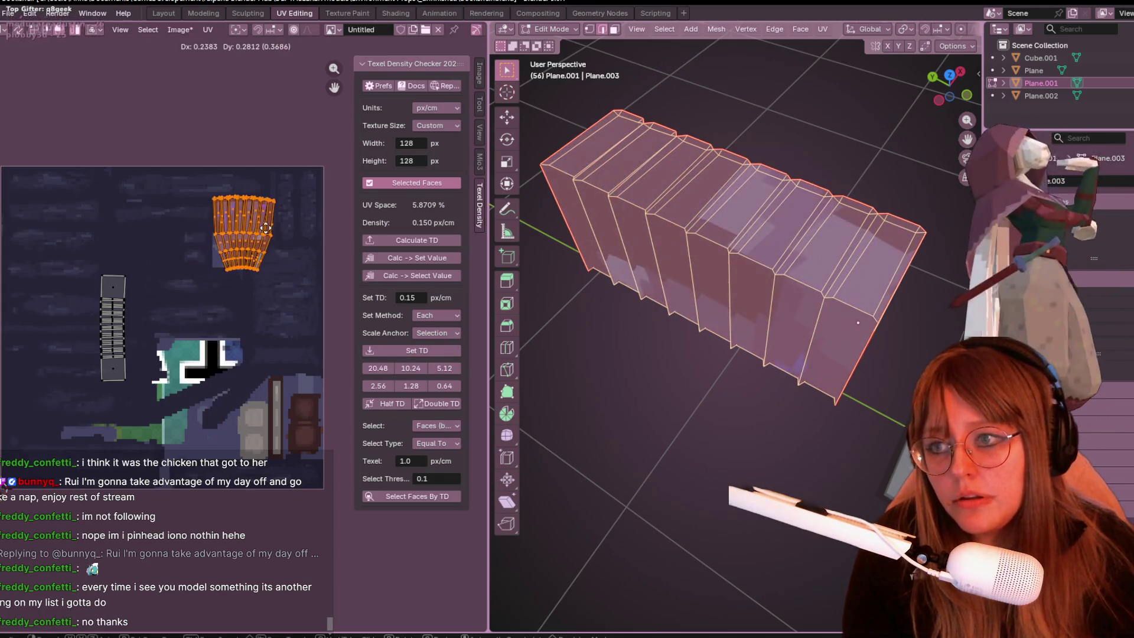
pyautogui.click(268, 232)
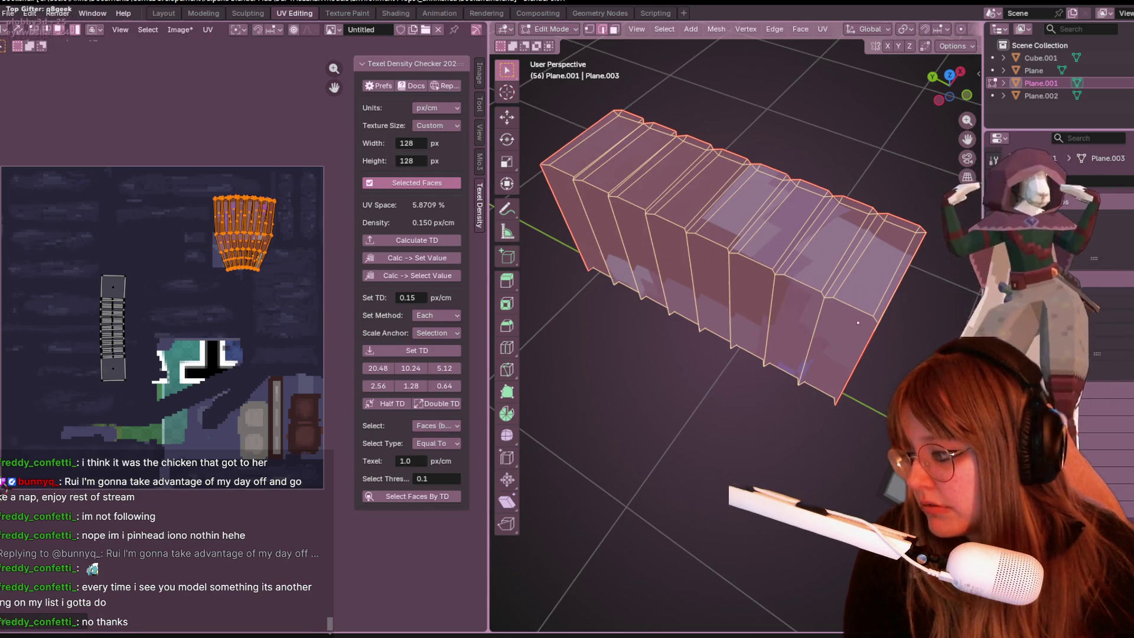
pyautogui.scroll(3, 305, 229)
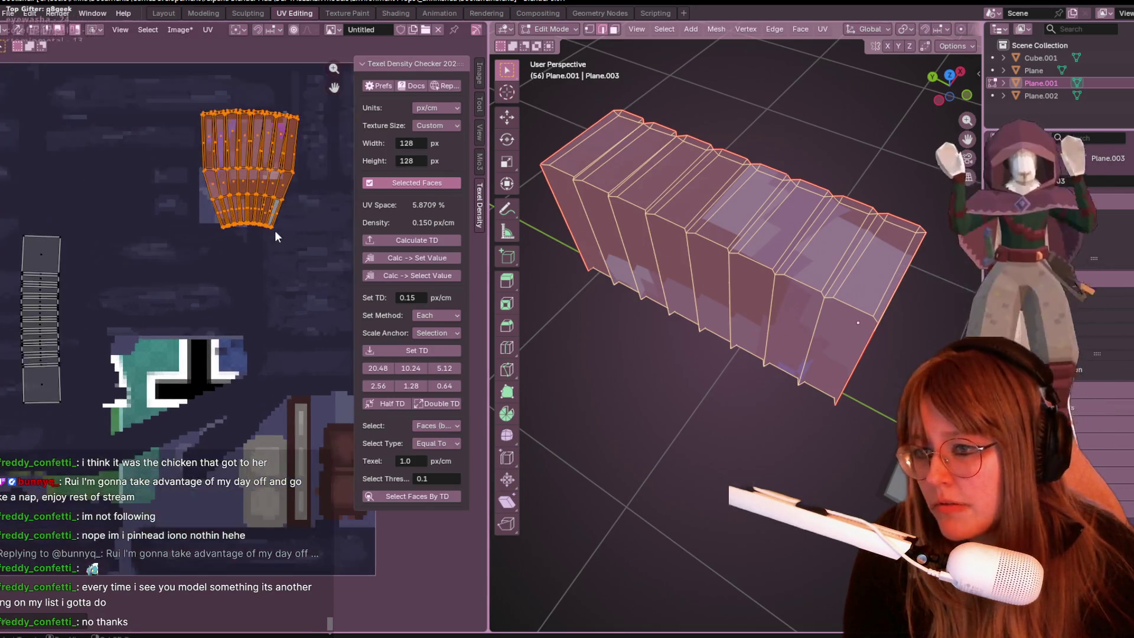
pyautogui.press('g')
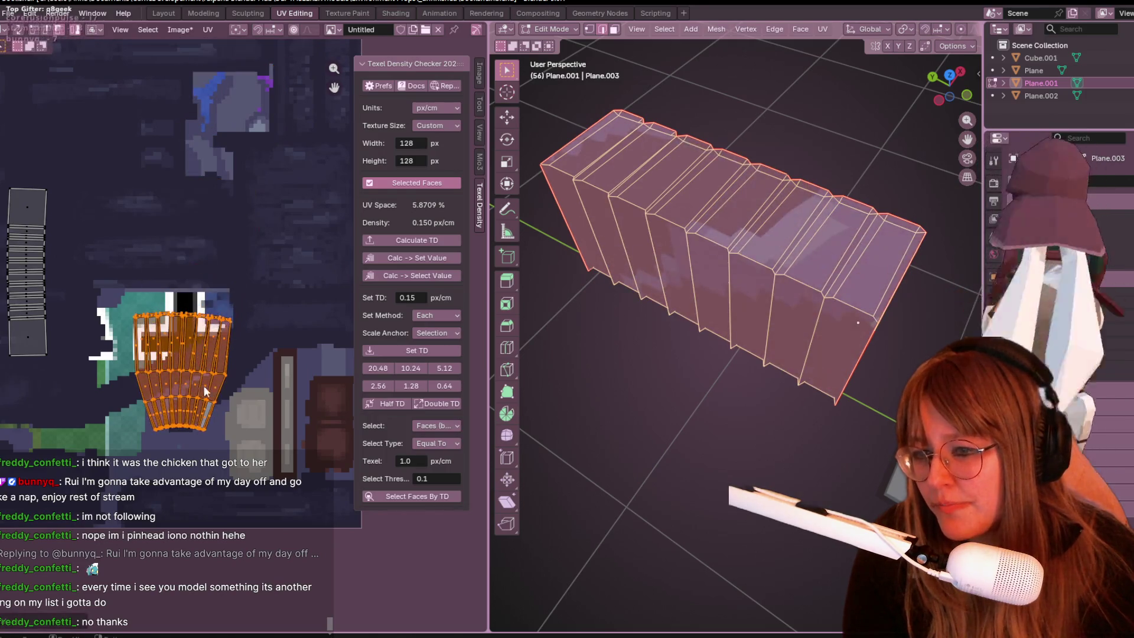
pyautogui.click(207, 365)
pyautogui.moveTo(206, 364); pyautogui.dragTo(216, 420)
# Deselect all faces of the book row.
pyautogui.moveTo(649, 366)
pyautogui.mouseDown(button='middle')
pyautogui.moveTo(683, 336)
pyautogui.moveTo(711, 266)
pyautogui.moveTo(744, 298)
pyautogui.moveTo(703, 119)
pyautogui.moveTo(722, 278)
pyautogui.mouseUp(button='middle')
pyautogui.hotkey('alt', 'a')
pyautogui.press('a')
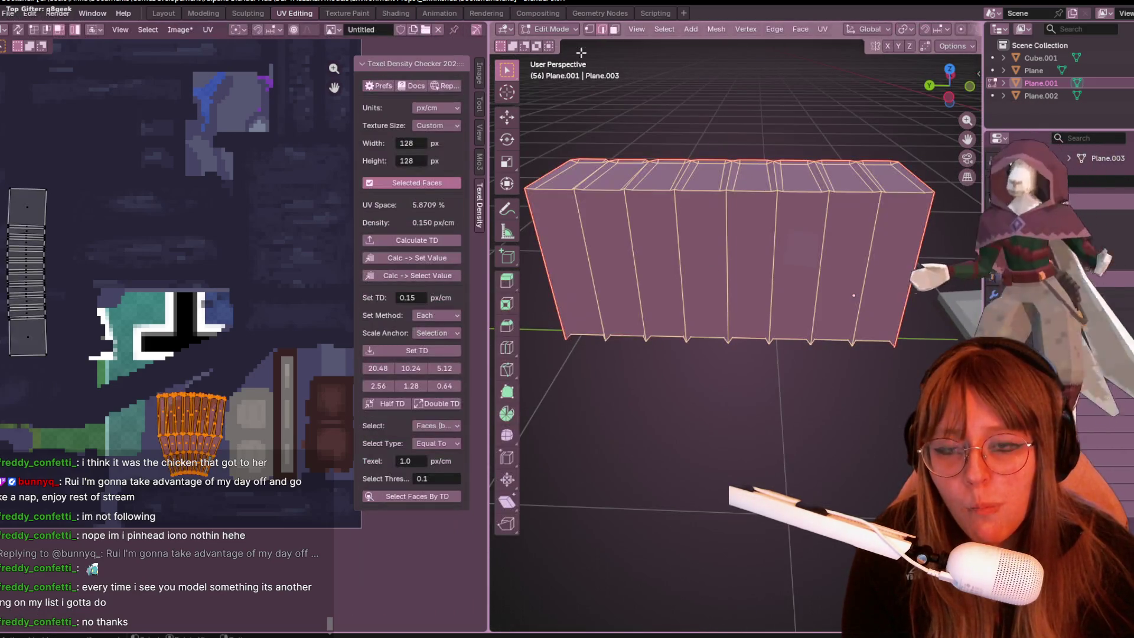
pyautogui.hotkey('alt', 'a')
# Box-select the vertical edges of the ribbed strip.
pyautogui.moveTo(596, 217)
pyautogui.mouseDown(button='middle')
pyautogui.moveTo(619, 319)
pyautogui.moveTo(649, 248)
pyautogui.moveTo(688, 200)
pyautogui.moveTo(685, 172)
pyautogui.moveTo(744, 228)
pyautogui.moveTo(720, 215)
pyautogui.moveTo(731, 256)
pyautogui.moveTo(692, 237)
pyautogui.moveTo(738, 347)
pyautogui.mouseUp(button='middle')
pyautogui.moveTo(722, 210)
pyautogui.mouseDown(button='middle')
pyautogui.moveTo(768, 295)
pyautogui.moveTo(705, 195)
pyautogui.moveTo(763, 280)
pyautogui.moveTo(630, 250)
pyautogui.moveTo(622, 448)
pyautogui.moveTo(671, 246)
pyautogui.moveTo(772, 392)
pyautogui.moveTo(756, 255)
pyautogui.moveTo(750, 286)
pyautogui.moveTo(721, 284)
pyautogui.mouseUp(button='middle')
pyautogui.scroll(4, 790, 288)
pyautogui.moveTo(769, 276)
pyautogui.mouseDown()
pyautogui.moveTo(791, 292)
pyautogui.moveTo(882, 291)
pyautogui.mouseUp()
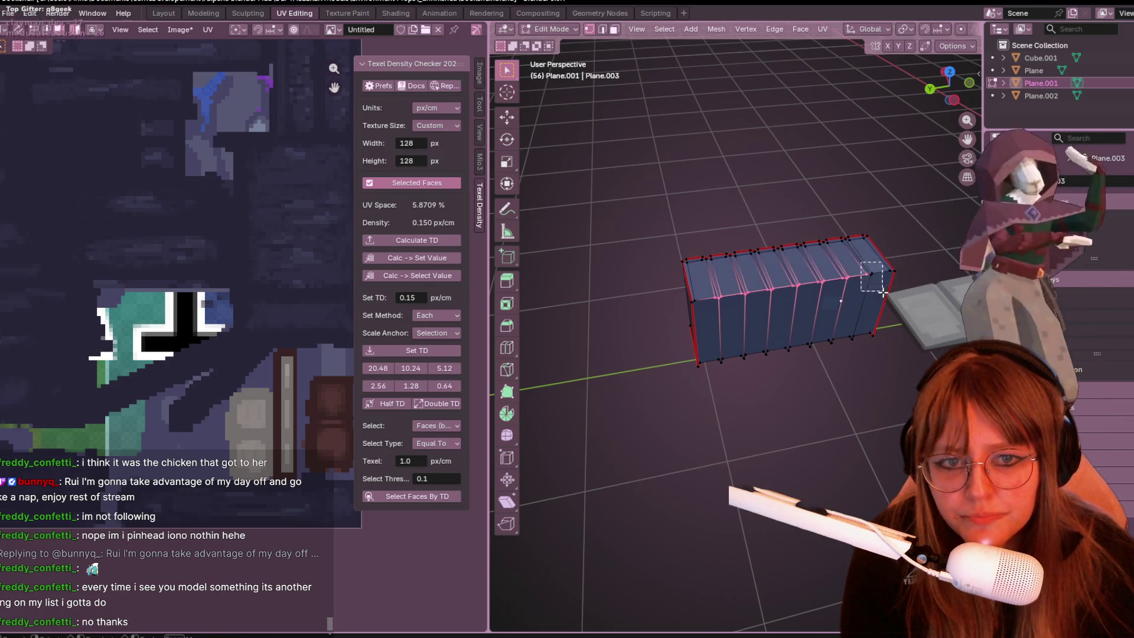
pyautogui.moveTo(882, 291); pyautogui.dragTo(804, 335, button='middle')
# Select faces two through seven along the ribbed strip.
pyautogui.keyDown('shift'); pyautogui.click(729, 368); pyautogui.keyUp('shift')
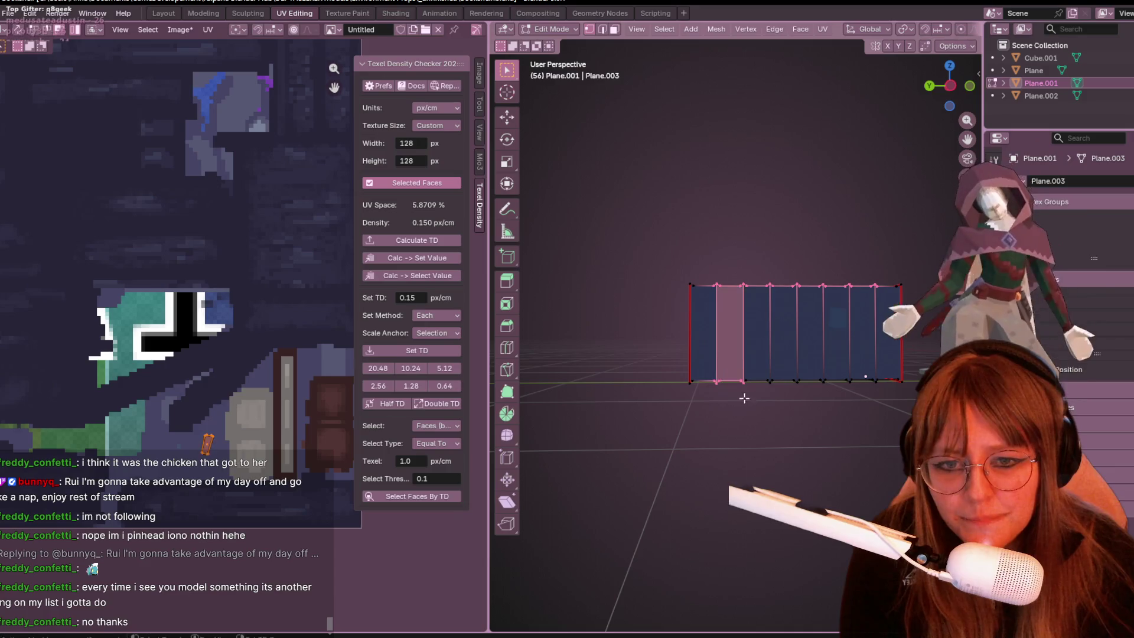
pyautogui.keyDown('shift'); pyautogui.click(756, 370); pyautogui.keyUp('shift')
pyautogui.keyDown('shift'); pyautogui.click(783, 371); pyautogui.keyUp('shift')
pyautogui.keyDown('shift'); pyautogui.click(810, 372); pyautogui.keyUp('shift')
pyautogui.keyDown('shift'); pyautogui.click(836, 374); pyautogui.keyUp('shift')
pyautogui.keyDown('shift'); pyautogui.click(862, 375); pyautogui.keyUp('shift')
# Cancel the delete menu, zoom in top-down, and bring the delete options up again.
pyautogui.moveTo(886, 400)
pyautogui.mouseDown(button='middle')
pyautogui.moveTo(873, 271)
pyautogui.moveTo(852, 267)
pyautogui.moveTo(806, 303)
pyautogui.mouseUp(button='middle')
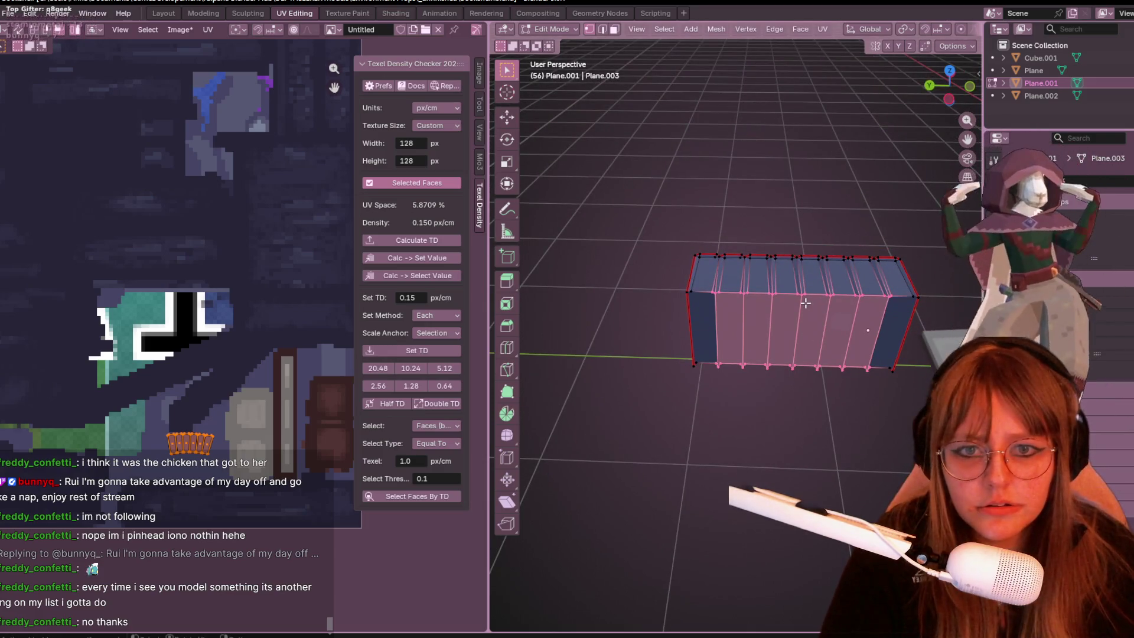
pyautogui.press('x')
pyautogui.press('Escape')
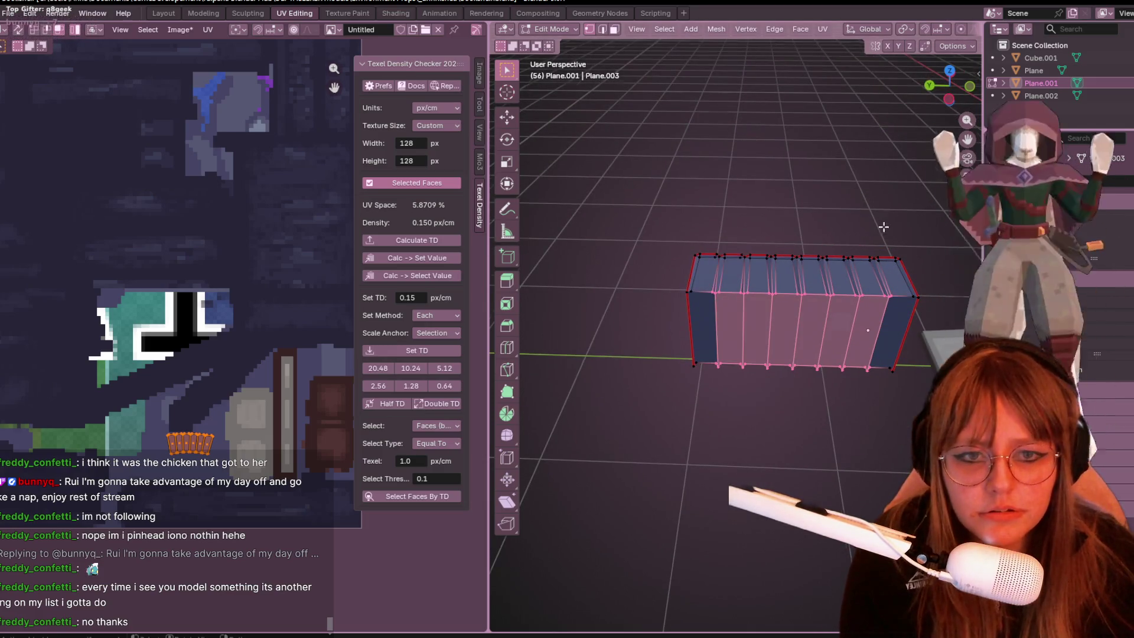
pyautogui.moveTo(871, 148); pyautogui.dragTo(883, 294, button='middle')
pyautogui.scroll(5, 884, 294)
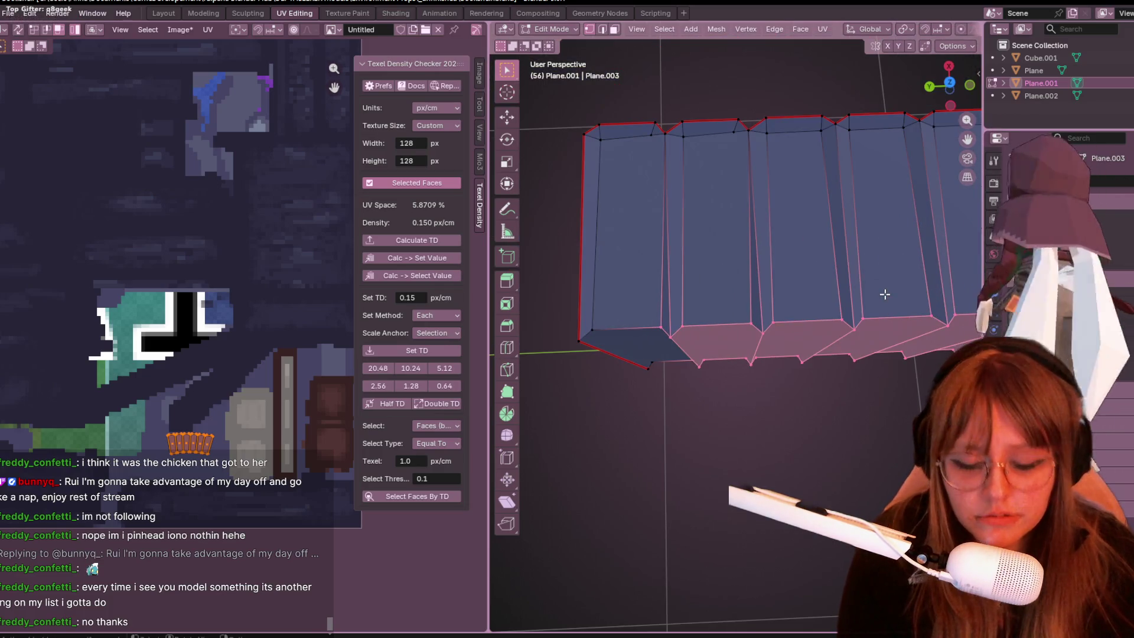
pyautogui.press('x')
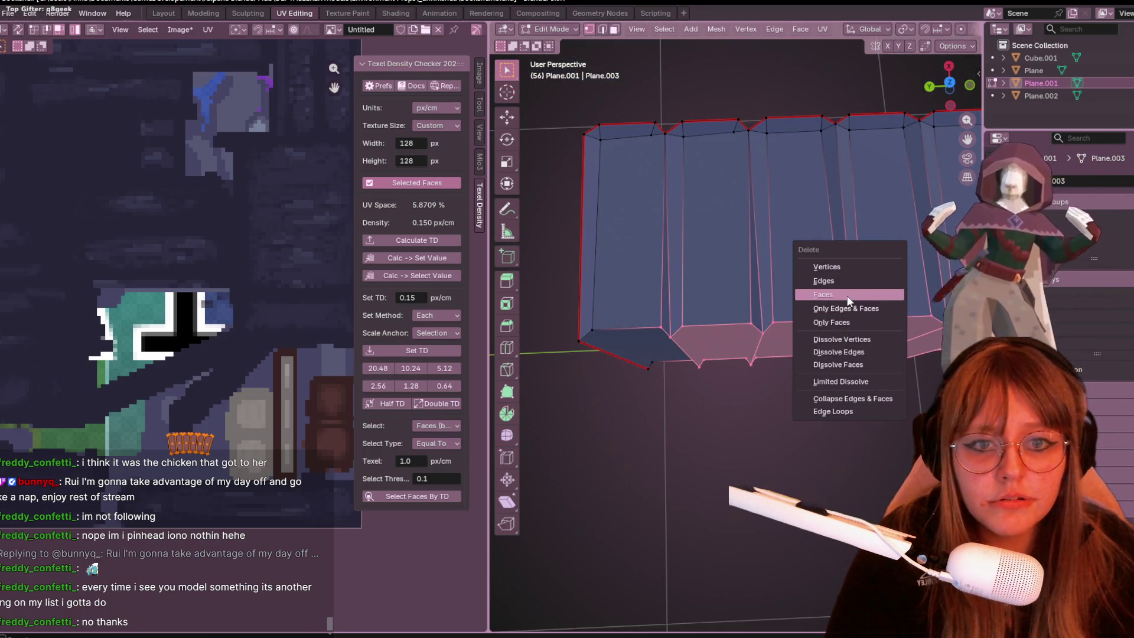
# Delete the selected lower faces using Delete Edges and view the strip from the side.
pyautogui.click(849, 277)
pyautogui.moveTo(849, 277); pyautogui.dragTo(874, 307, button='middle')
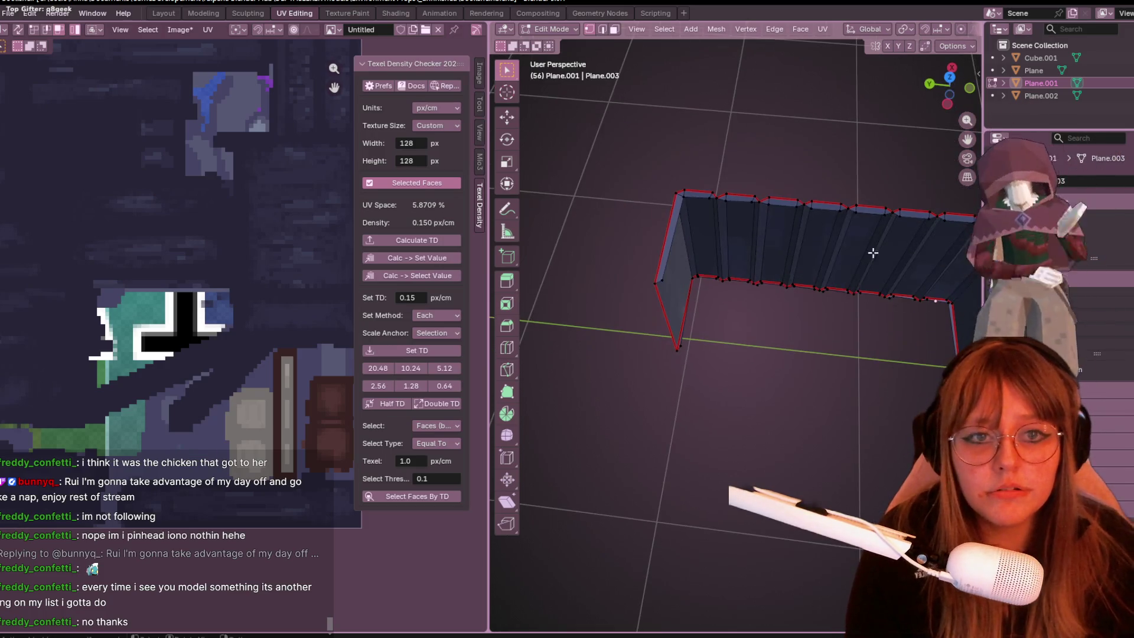
pyautogui.click(949, 106)
pyautogui.moveTo(853, 237)
pyautogui.keyDown('shift'); pyautogui.mouseDown(button='middle')
pyautogui.moveTo(714, 172)
pyautogui.moveTo(737, 242)
pyautogui.moveTo(724, 167)
pyautogui.moveTo(779, 183)
pyautogui.mouseUp(button='middle'); pyautogui.keyUp('shift')
# Select the open edge loop along the strip and fill it with a face.
pyautogui.keyDown('alt'); pyautogui.click(817, 163); pyautogui.keyUp('alt')
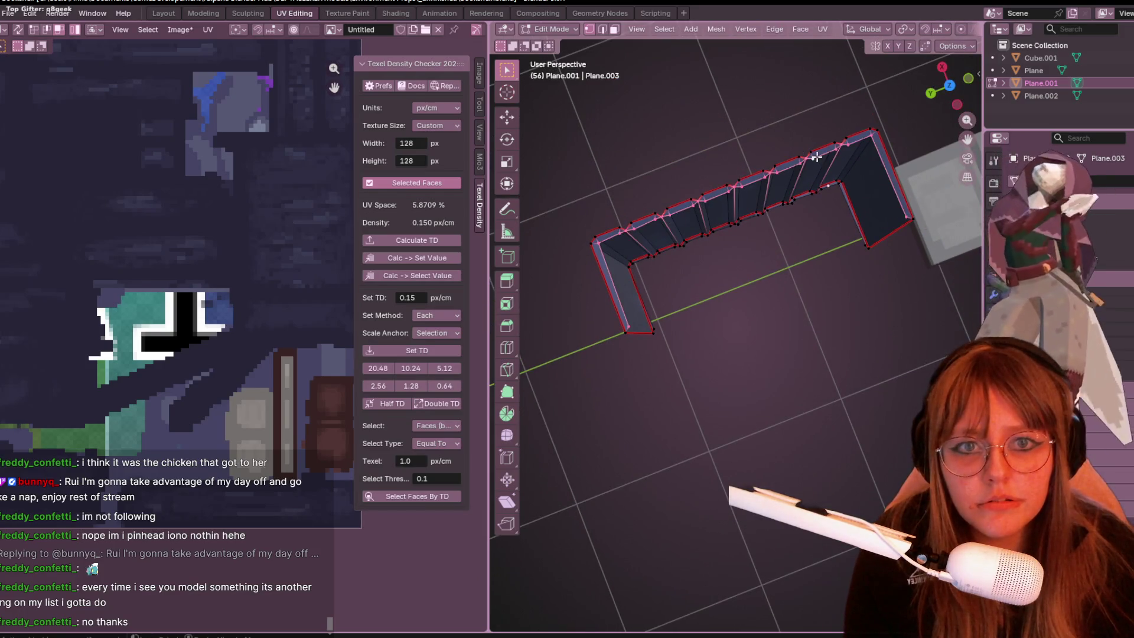
pyautogui.press('f')
pyautogui.moveTo(807, 364)
pyautogui.mouseDown(button='middle')
pyautogui.moveTo(810, 345)
pyautogui.moveTo(810, 370)
pyautogui.moveTo(772, 317)
pyautogui.moveTo(772, 169)
pyautogui.moveTo(798, 262)
pyautogui.moveTo(909, 212)
pyautogui.moveTo(931, 172)
pyautogui.moveTo(872, 268)
pyautogui.mouseUp(button='middle')
# Undo, then select the left vertical edge while viewing the mesh from below.
pyautogui.hotkey('ctrl', 'z')
pyautogui.moveTo(831, 169); pyautogui.dragTo(795, 303, button='middle')
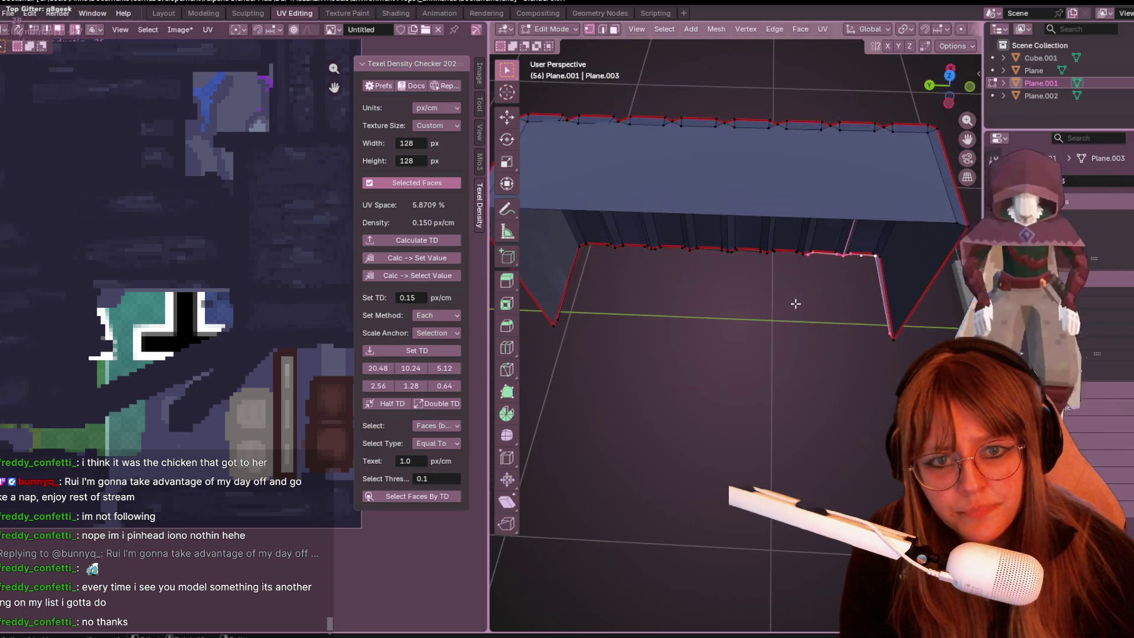
pyautogui.keyDown('shift'); pyautogui.click(564, 317); pyautogui.keyUp('shift')
pyautogui.moveTo(551, 332)
pyautogui.mouseDown(button='middle')
pyautogui.moveTo(683, 202)
pyautogui.moveTo(570, 255)
pyautogui.mouseUp(button='middle')
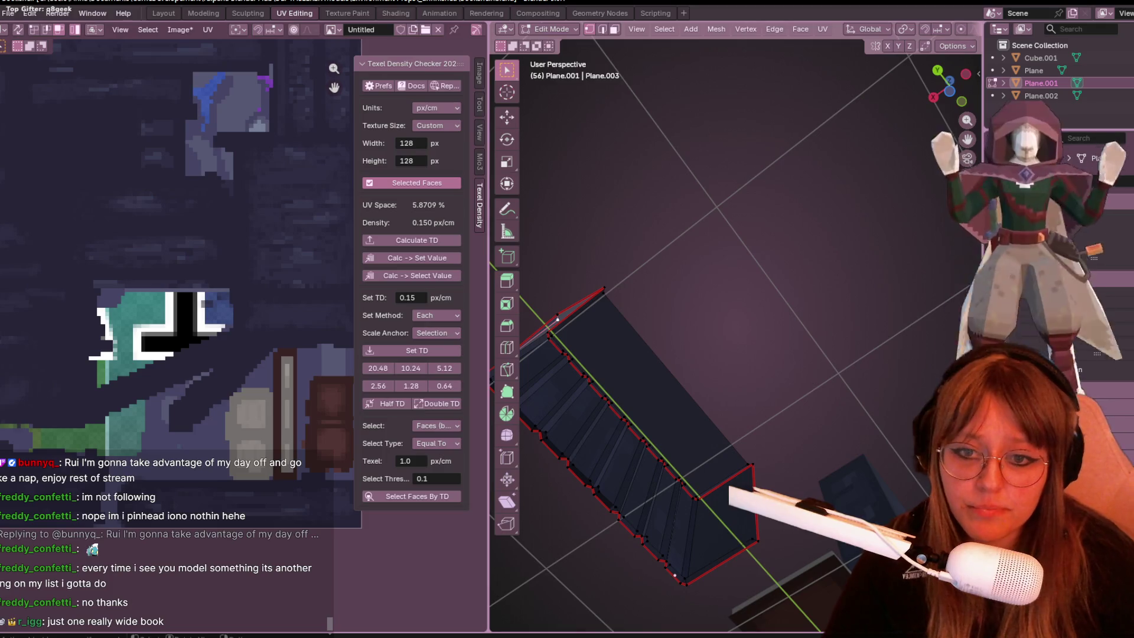
# Add the left end face, then select the bottom face in Bottom Orthographic view.
pyautogui.moveTo(740, 235)
pyautogui.mouseDown(button='middle')
pyautogui.moveTo(716, 313)
pyautogui.moveTo(685, 303)
pyautogui.moveTo(675, 357)
pyautogui.moveTo(701, 349)
pyautogui.moveTo(764, 400)
pyautogui.moveTo(673, 272)
pyautogui.moveTo(679, 298)
pyautogui.moveTo(660, 301)
pyautogui.mouseUp(button='middle')
pyautogui.keyDown('shift'); pyautogui.click(578, 310); pyautogui.keyUp('shift')
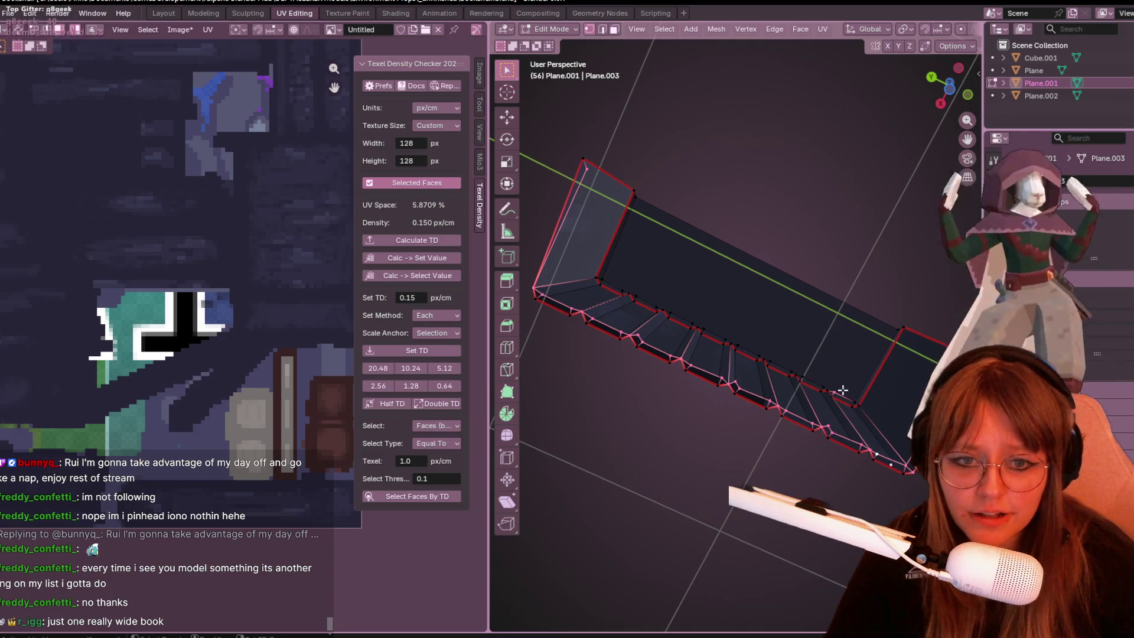
pyautogui.moveTo(657, 194)
pyautogui.mouseDown(button='middle')
pyautogui.moveTo(679, 293)
pyautogui.moveTo(771, 360)
pyautogui.moveTo(947, 76)
pyautogui.mouseUp(button='middle')
pyautogui.press('KP_5')
pyautogui.click(947, 77)
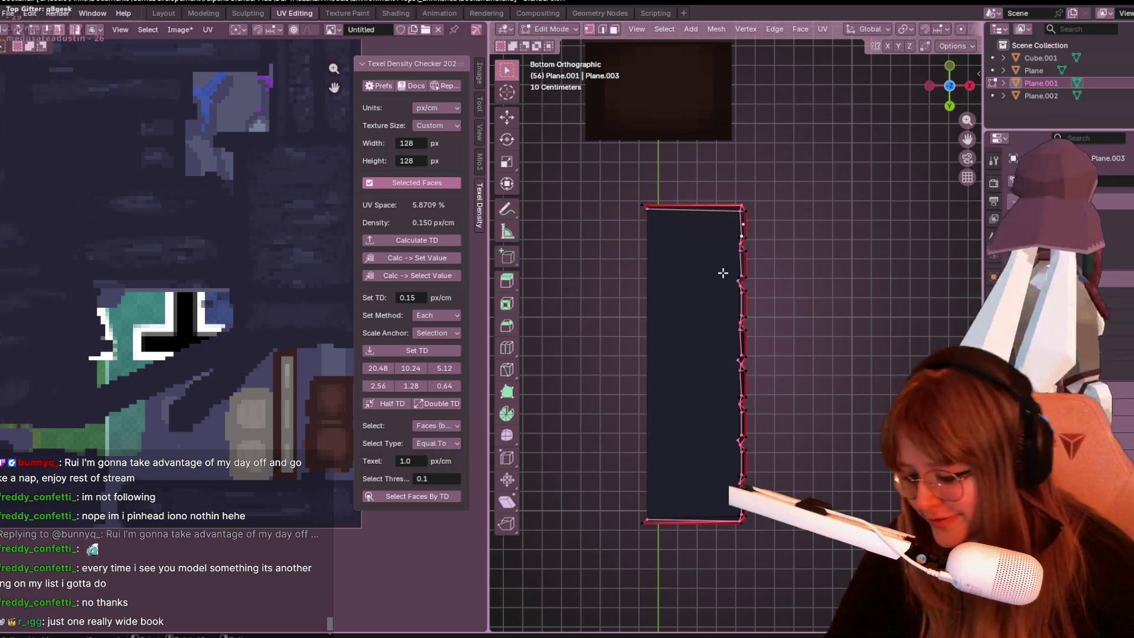
pyautogui.click(722, 273)
pyautogui.moveTo(696, 348)
pyautogui.mouseDown(button='middle')
pyautogui.moveTo(724, 304)
pyautogui.moveTo(822, 501)
pyautogui.moveTo(698, 306)
pyautogui.mouseUp(button='middle')
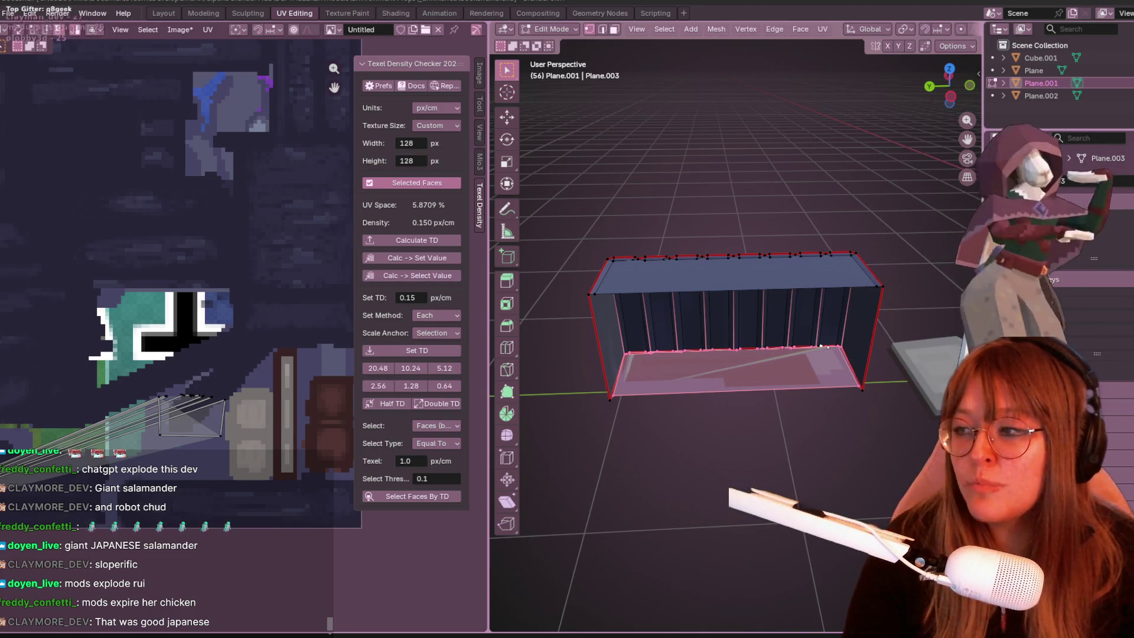
# Select only the shelf's bottom edge and move it to a new position.
pyautogui.moveTo(660, 355)
pyautogui.mouseDown(button='middle')
pyautogui.moveTo(762, 390)
pyautogui.moveTo(870, 296)
pyautogui.moveTo(860, 294)
pyautogui.mouseUp(button='middle')
pyautogui.scroll(5, 867, 432)
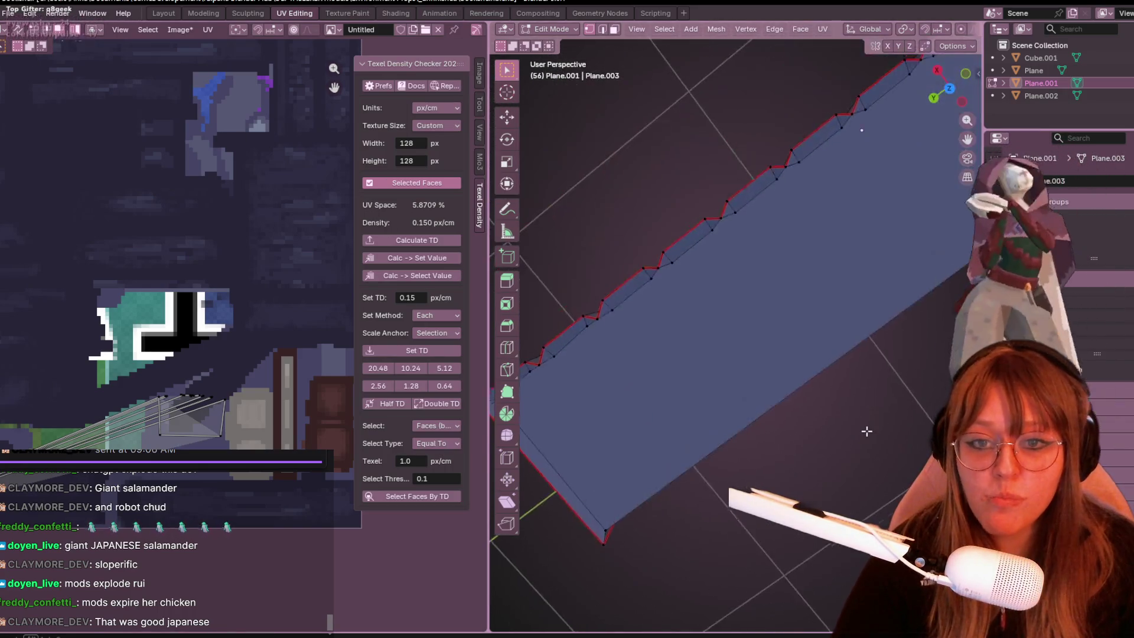
pyautogui.scroll(-5, 866, 432)
pyautogui.moveTo(814, 200)
pyautogui.mouseDown(button='middle')
pyautogui.moveTo(799, 189)
pyautogui.moveTo(823, 177)
pyautogui.moveTo(658, 237)
pyautogui.moveTo(798, 425)
pyautogui.mouseUp(button='middle')
pyautogui.click(657, 236)
pyautogui.scroll(5, 646, 225)
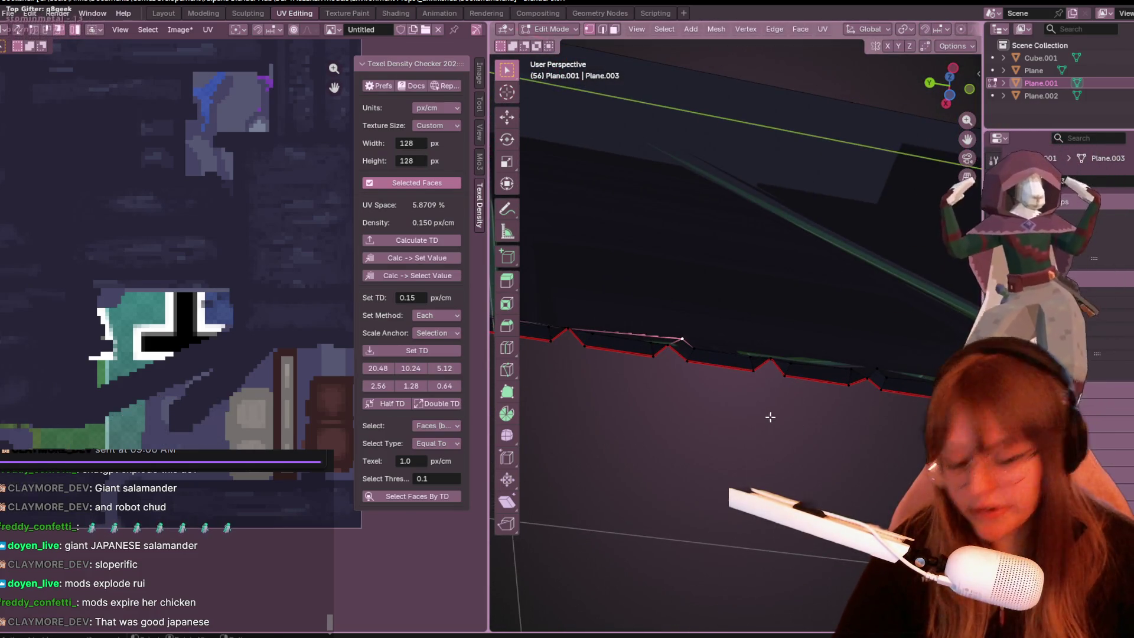
pyautogui.press('g')
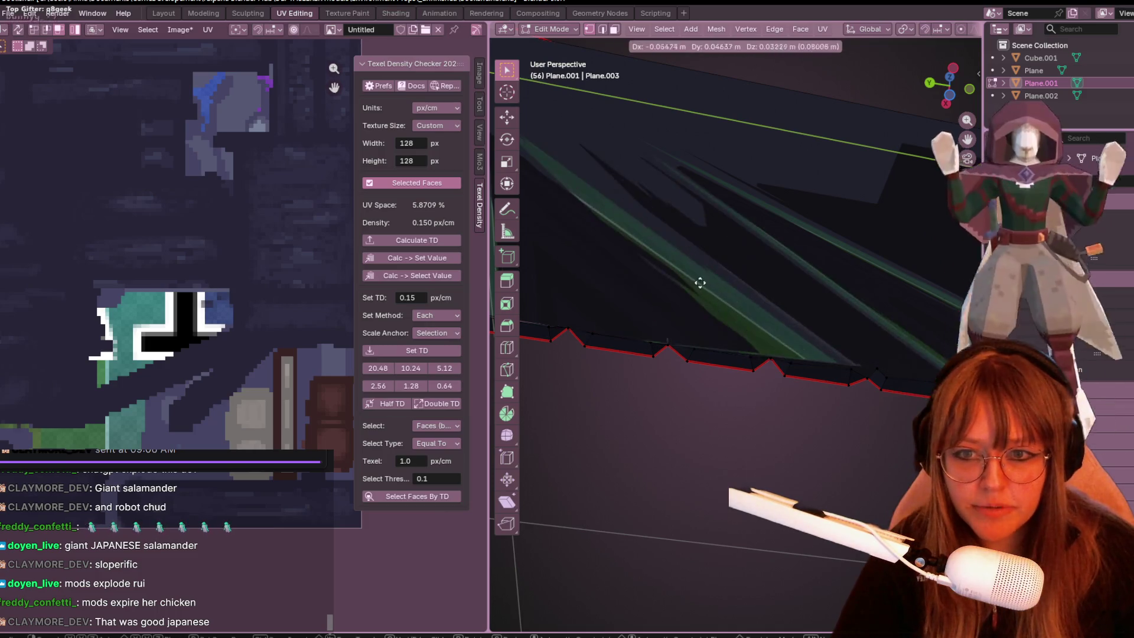
pyautogui.click(726, 314)
pyautogui.moveTo(726, 314)
pyautogui.mouseDown(button='middle')
pyautogui.moveTo(721, 382)
pyautogui.moveTo(733, 349)
pyautogui.moveTo(729, 271)
pyautogui.mouseUp(button='middle')
# Snap the grabbed vertex onto the strip's edge in Bottom Orthographic, then Merge By Distance.
pyautogui.moveTo(945, 91); pyautogui.dragTo(852, 162)
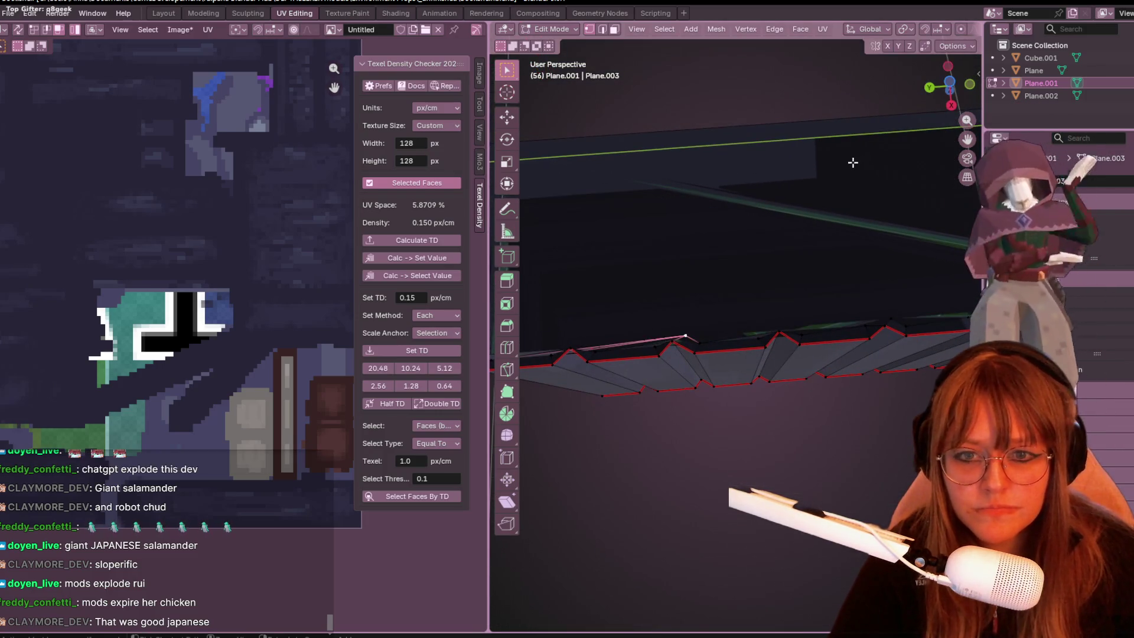
pyautogui.moveTo(716, 323); pyautogui.dragTo(961, 67, button='middle')
pyautogui.click(950, 81)
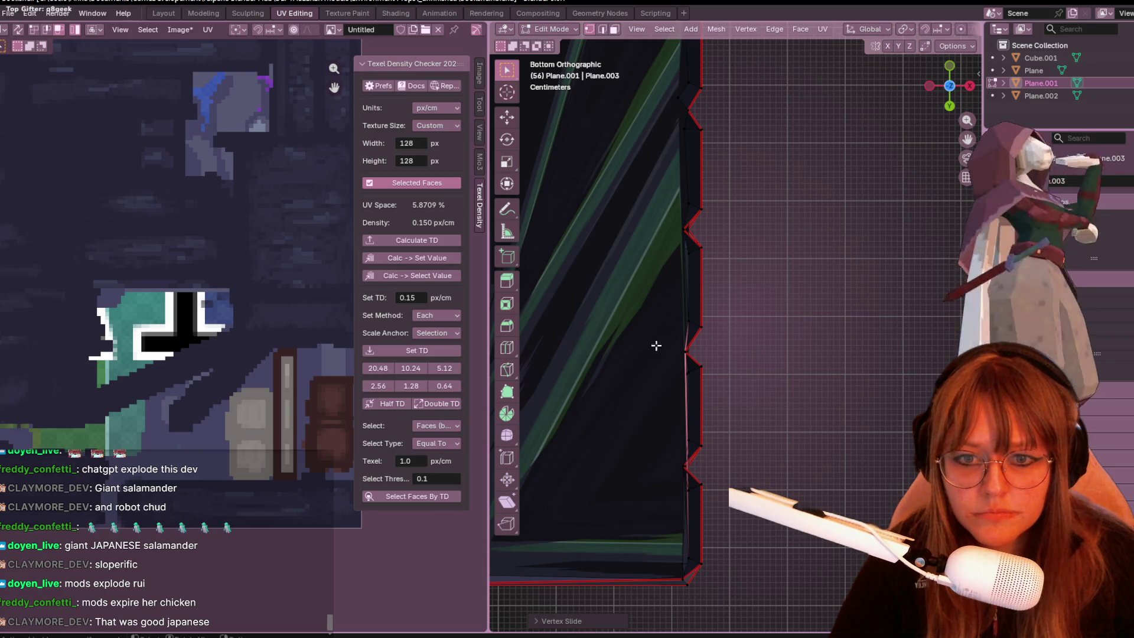
pyautogui.click(691, 358)
pyautogui.press('m')
pyautogui.click(736, 344)
pyautogui.moveTo(759, 349)
pyautogui.mouseDown(button='middle')
pyautogui.moveTo(762, 262)
pyautogui.moveTo(749, 253)
pyautogui.moveTo(842, 372)
pyautogui.moveTo(853, 425)
pyautogui.moveTo(750, 337)
pyautogui.moveTo(734, 338)
pyautogui.moveTo(742, 392)
pyautogui.mouseUp(button='middle')
# Select all to inspect the shelf's UVs on the pixel-art texture, then deselect.
pyautogui.press('a')
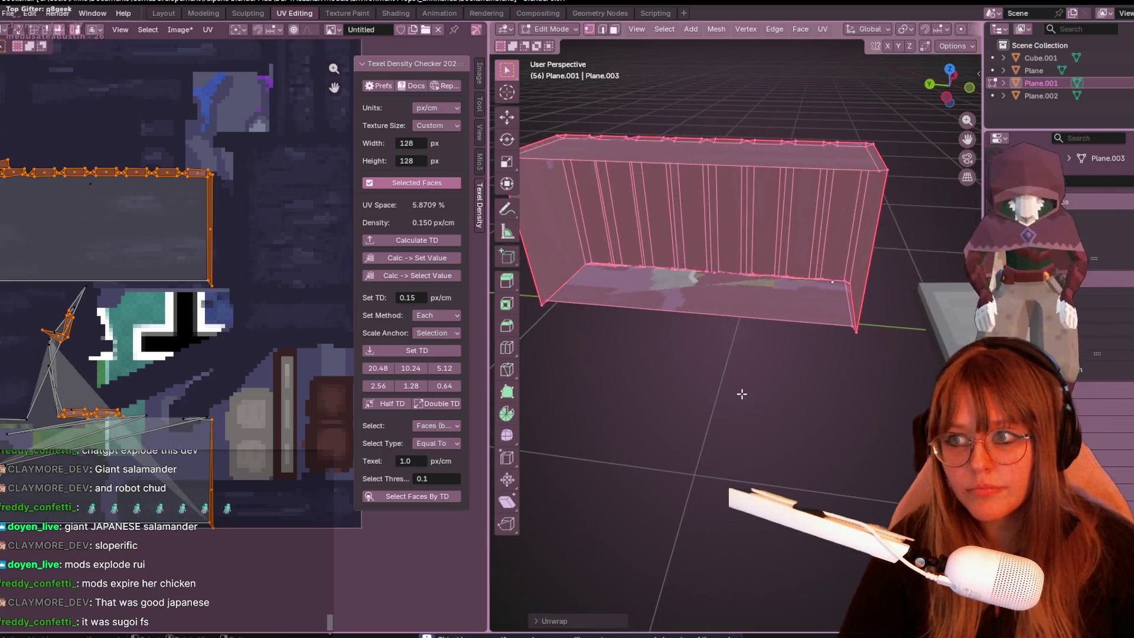
pyautogui.hotkey('alt', 'a')
pyautogui.moveTo(725, 287); pyautogui.dragTo(735, 365, button='middle')
pyautogui.press('a')
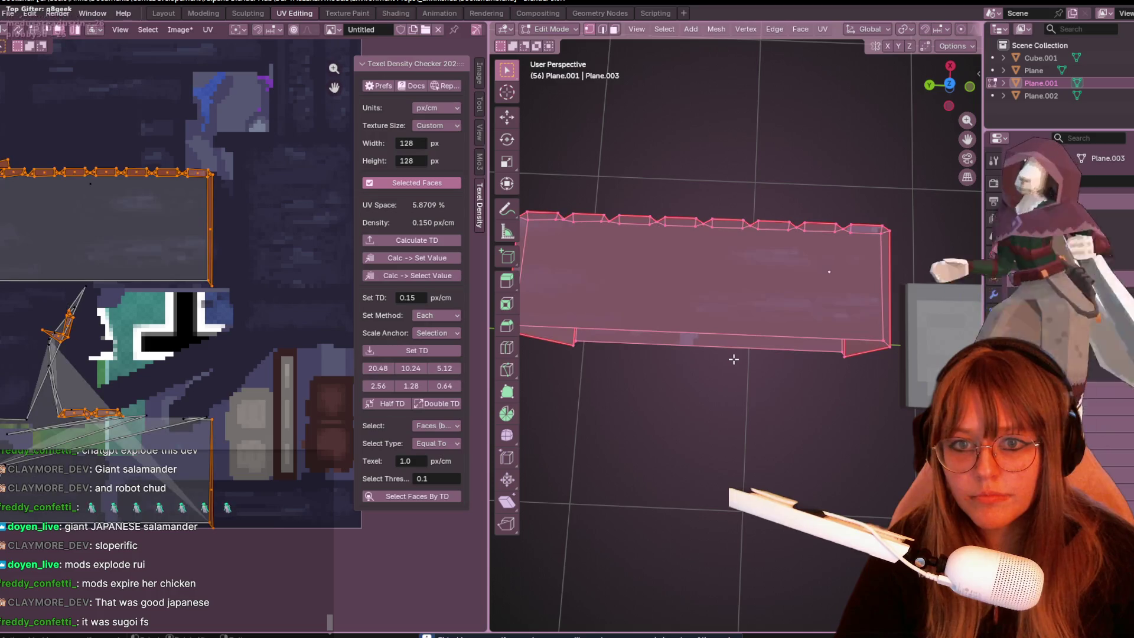
pyautogui.moveTo(626, 383)
pyautogui.mouseDown(button='middle')
pyautogui.moveTo(750, 378)
pyautogui.moveTo(803, 354)
pyautogui.moveTo(780, 392)
pyautogui.moveTo(633, 297)
pyautogui.moveTo(665, 390)
pyautogui.moveTo(655, 395)
pyautogui.moveTo(661, 307)
pyautogui.moveTo(889, 169)
pyautogui.mouseUp(button='middle')
pyautogui.hotkey('alt', 'a')
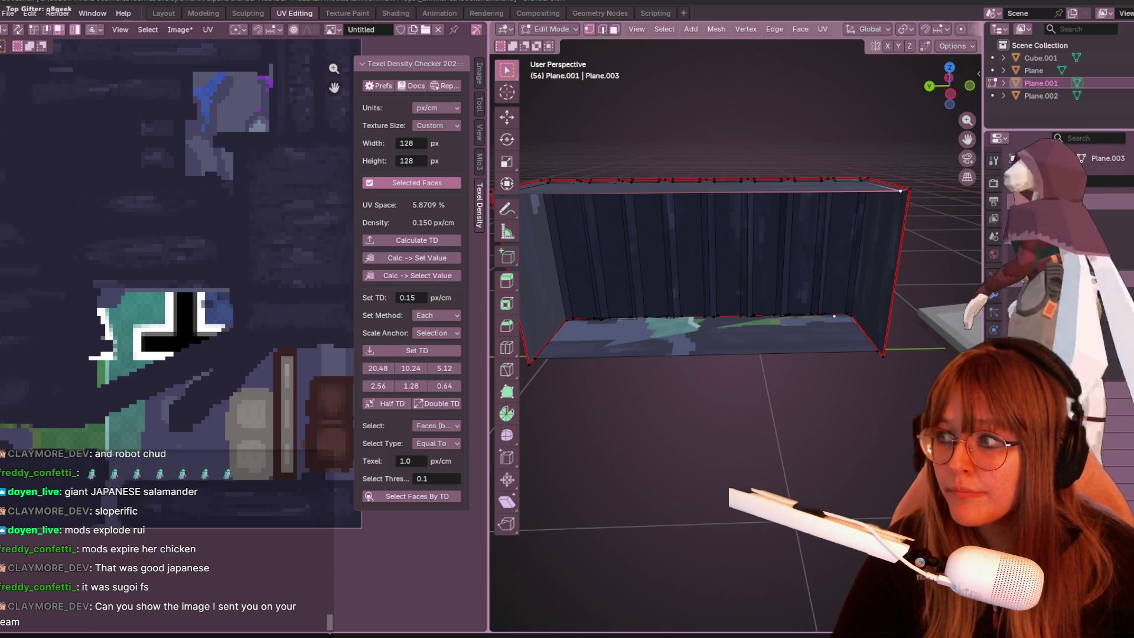
pyautogui.moveTo(0, 113); pyautogui.dragTo(716, 68)
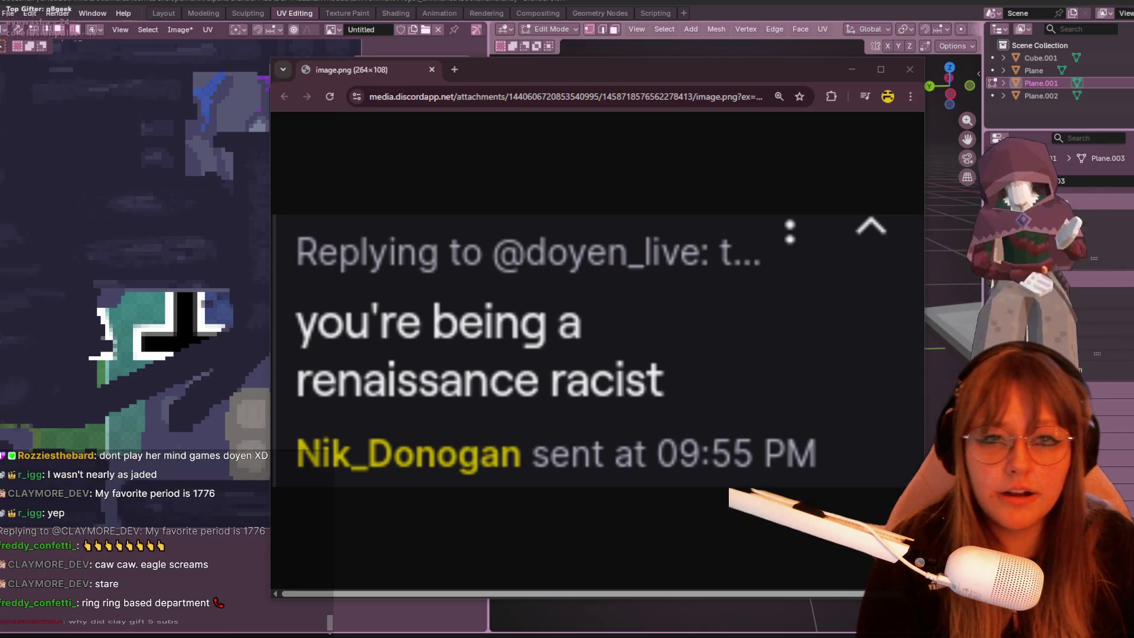
# Close the Chrome window showing the shared chat screenshot.
pyautogui.click(903, 73)
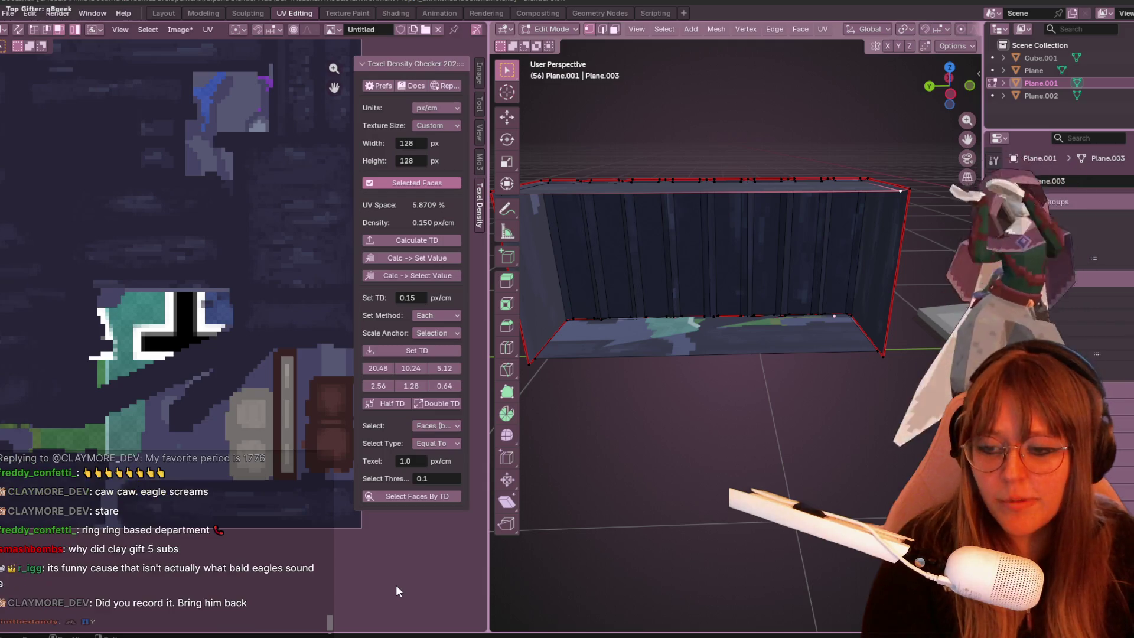
pyautogui.moveTo(750, 276)
pyautogui.mouseDown(button='middle')
pyautogui.moveTo(768, 331)
pyautogui.moveTo(698, 284)
pyautogui.moveTo(678, 461)
pyautogui.moveTo(611, 141)
pyautogui.moveTo(638, 194)
pyautogui.moveTo(721, 271)
pyautogui.moveTo(813, 414)
pyautogui.moveTo(779, 349)
pyautogui.moveTo(828, 443)
pyautogui.moveTo(836, 267)
pyautogui.moveTo(907, 317)
pyautogui.moveTo(879, 302)
pyautogui.mouseUp(button='middle')
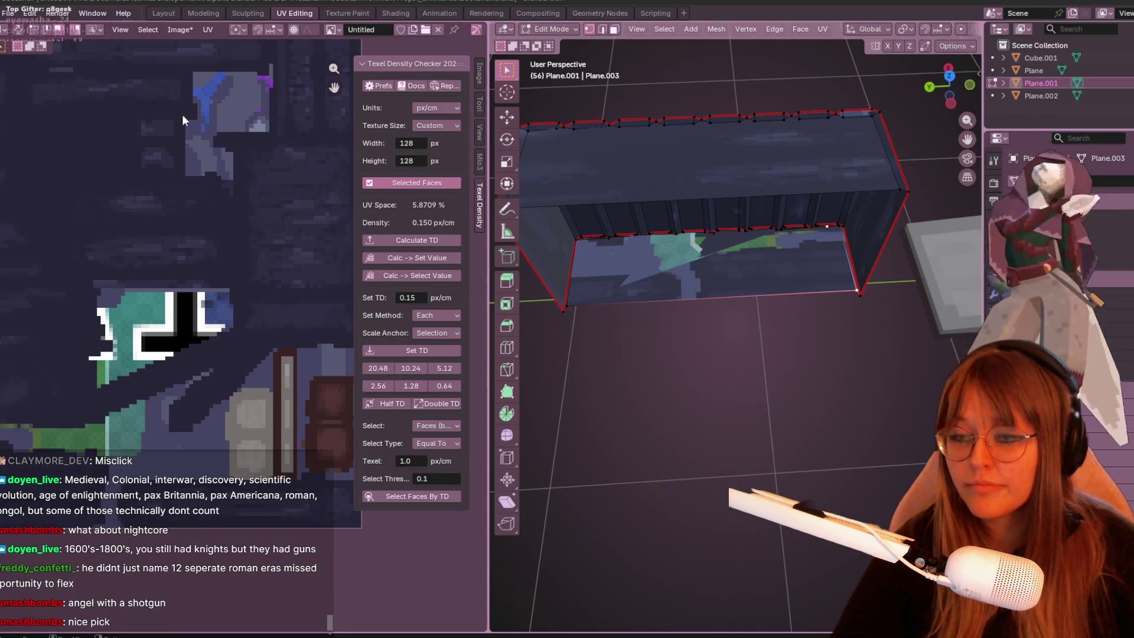
# Select the box's front face plus all linked faces, Unwrap them, then deselect.
pyautogui.keyDown('shift'); pyautogui.scroll(3, 271, 278); pyautogui.keyUp('shift')
pyautogui.moveTo(640, 316); pyautogui.dragTo(705, 251, button='middle')
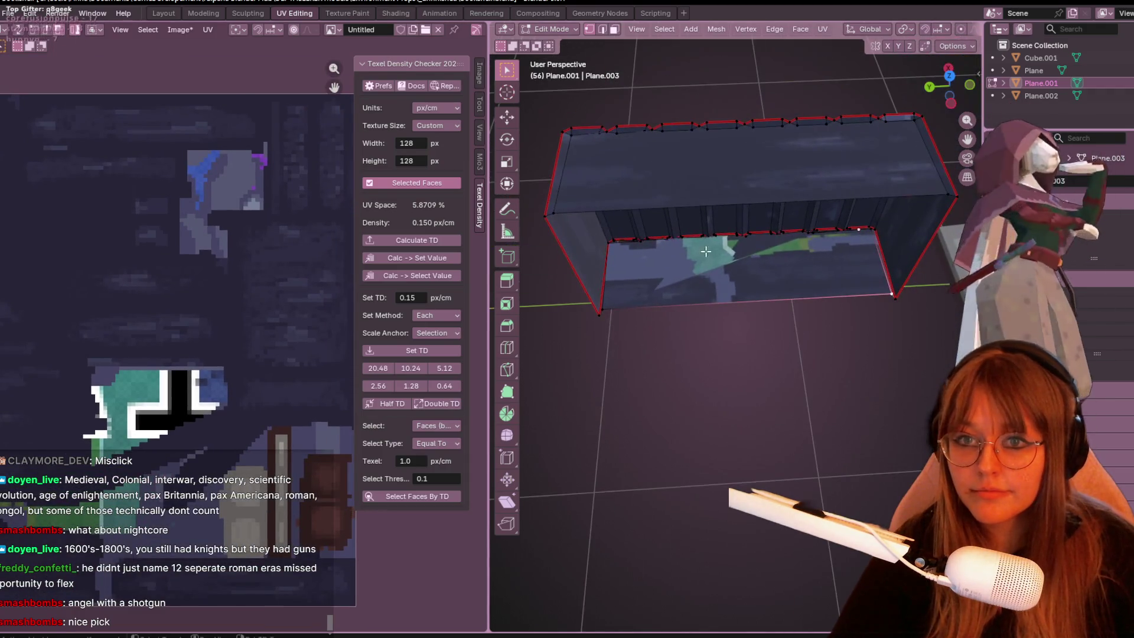
pyautogui.moveTo(818, 387)
pyautogui.mouseDown(button='middle')
pyautogui.moveTo(825, 283)
pyautogui.moveTo(781, 228)
pyautogui.moveTo(764, 263)
pyautogui.moveTo(766, 301)
pyautogui.mouseUp(button='middle')
pyautogui.click(781, 228)
pyautogui.press('l')
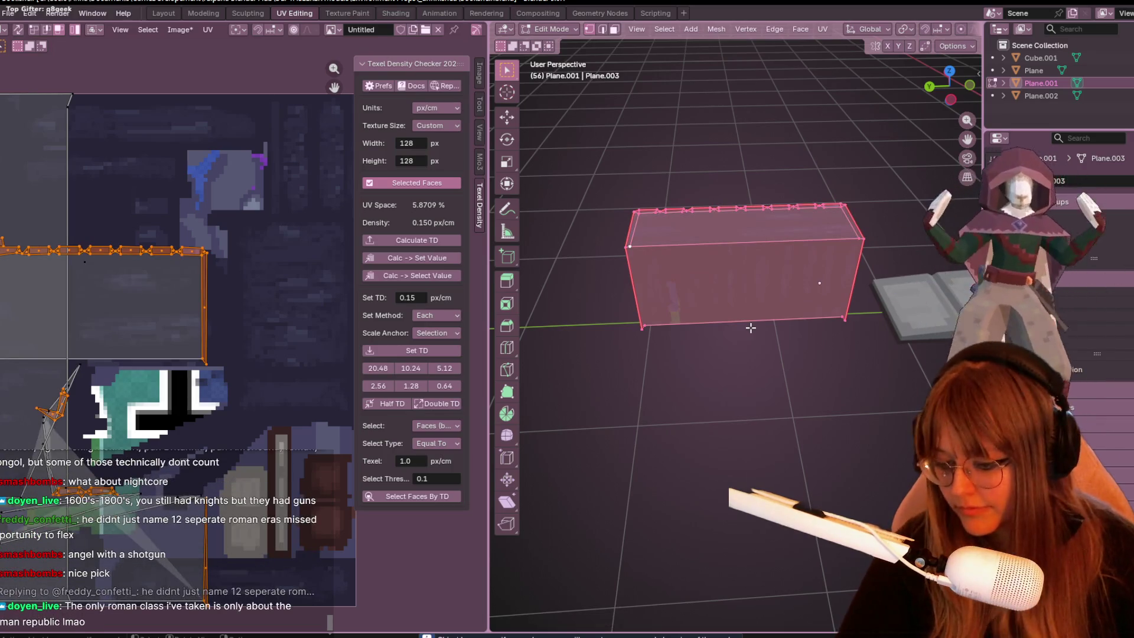
pyautogui.press('u')
pyautogui.click(747, 321)
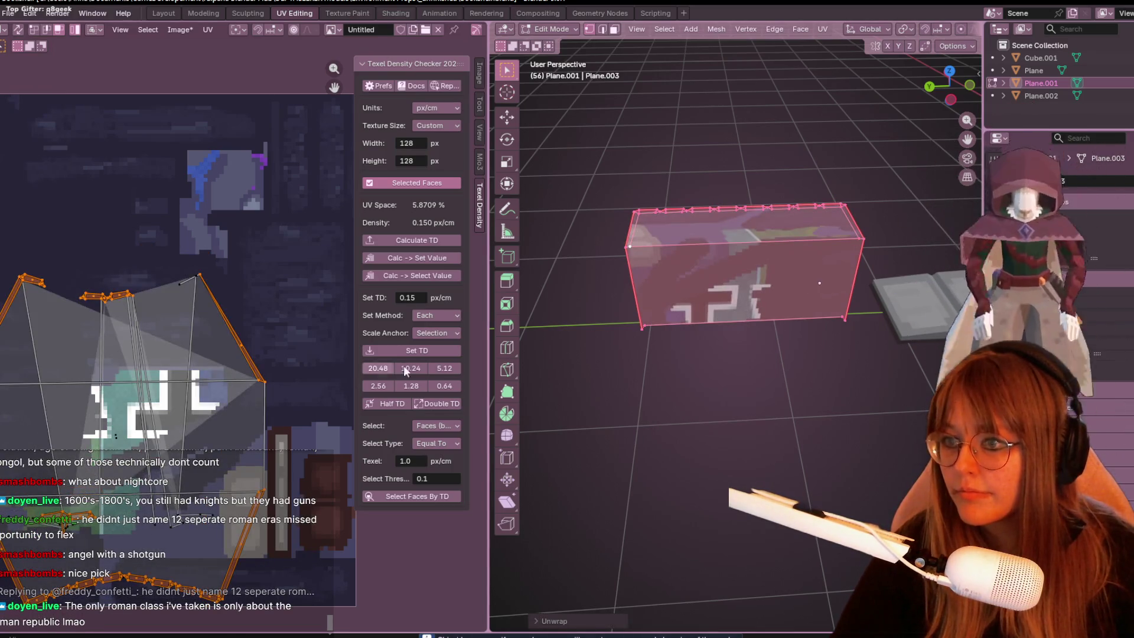
pyautogui.moveTo(707, 305)
pyautogui.mouseDown(button='middle')
pyautogui.moveTo(817, 270)
pyautogui.moveTo(821, 437)
pyautogui.moveTo(715, 341)
pyautogui.mouseUp(button='middle')
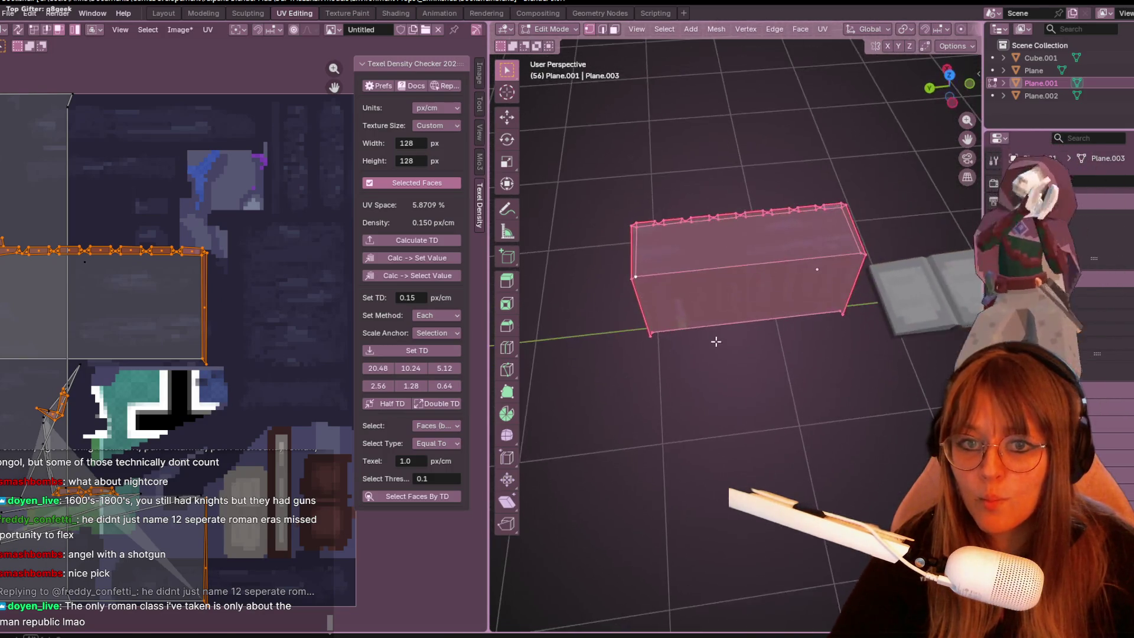
pyautogui.hotkey('alt', 'a')
pyautogui.moveTo(641, 263)
pyautogui.mouseDown(button='middle')
pyautogui.moveTo(671, 321)
pyautogui.moveTo(632, 360)
pyautogui.mouseUp(button='middle')
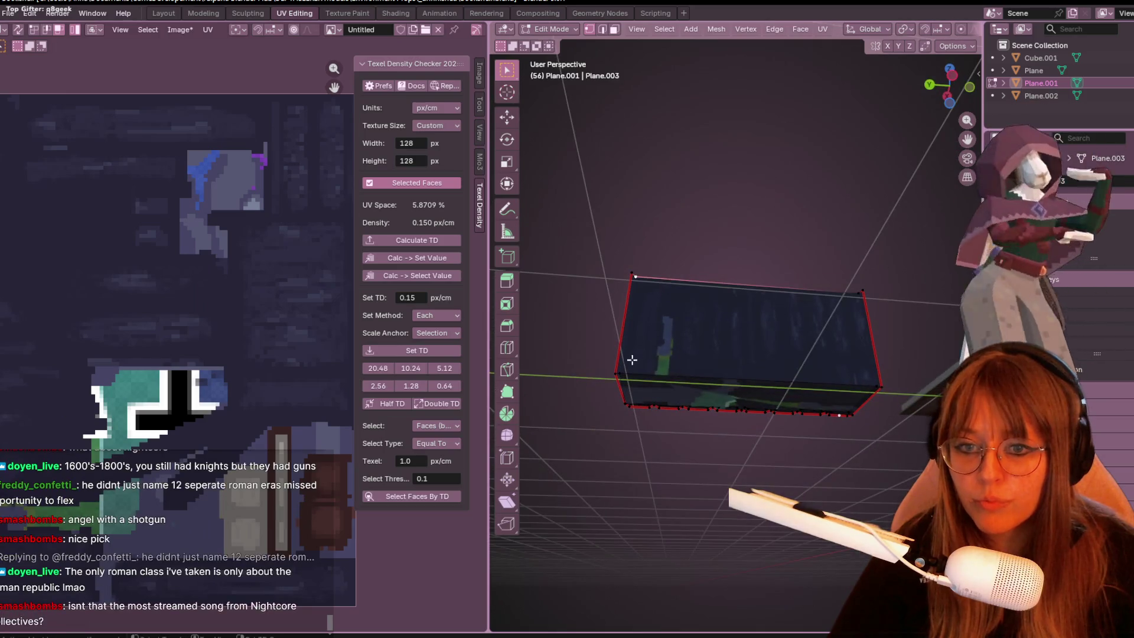
# Add the box's top edge to the selection, inspect it from several angles, then clear the selection.
pyautogui.rightClick(636, 365)
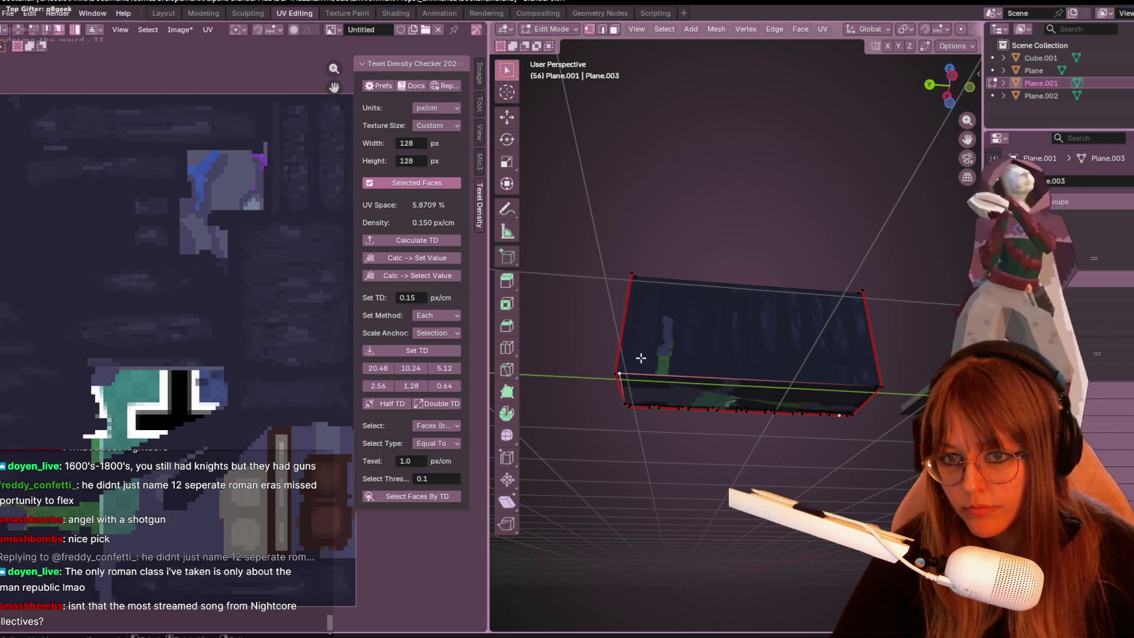
pyautogui.keyDown('shift'); pyautogui.click(651, 276); pyautogui.keyUp('shift')
pyautogui.moveTo(866, 213)
pyautogui.mouseDown(button='middle')
pyautogui.moveTo(868, 296)
pyautogui.moveTo(868, 223)
pyautogui.moveTo(891, 316)
pyautogui.mouseUp(button='middle')
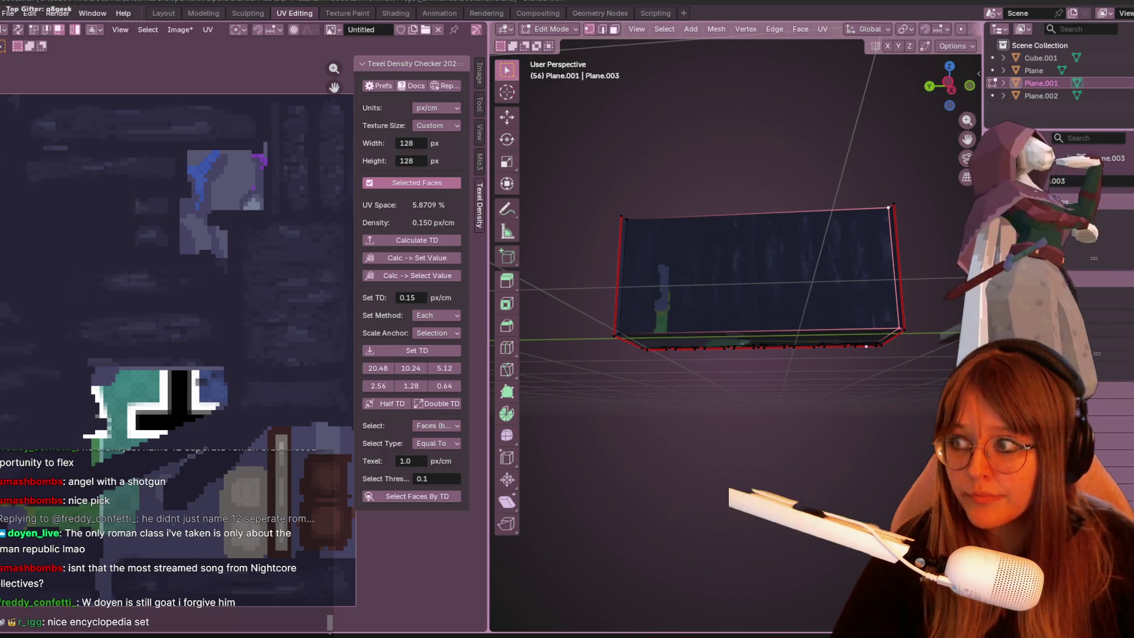
pyautogui.moveTo(757, 218); pyautogui.dragTo(772, 272, button='middle')
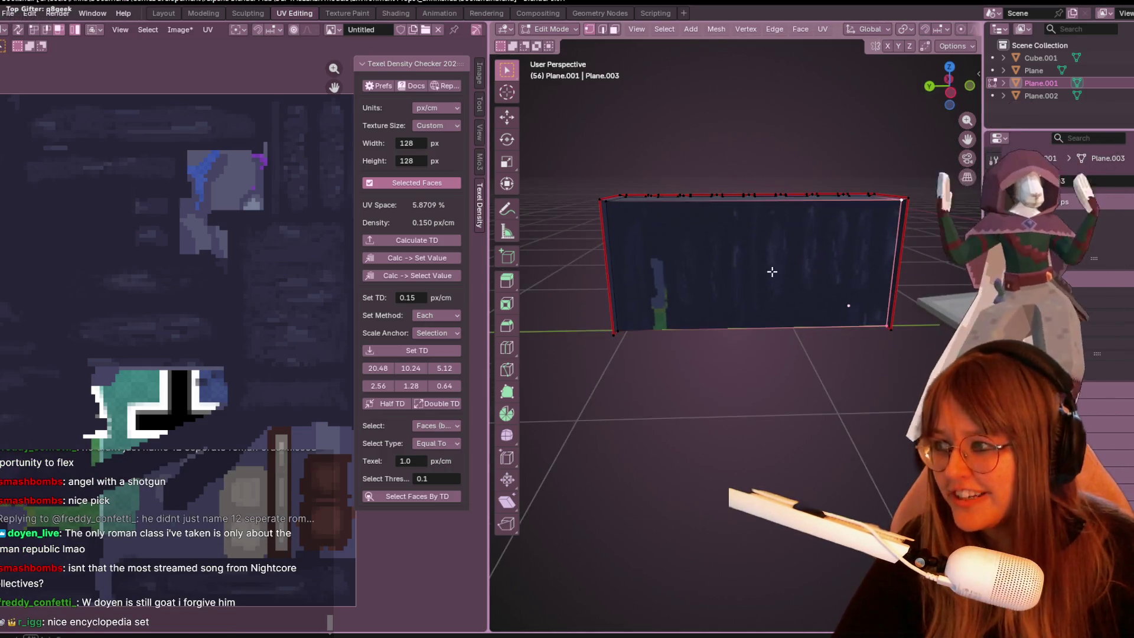
pyautogui.moveTo(760, 358)
pyautogui.mouseDown(button='middle')
pyautogui.moveTo(840, 296)
pyautogui.moveTo(889, 299)
pyautogui.mouseUp(button='middle')
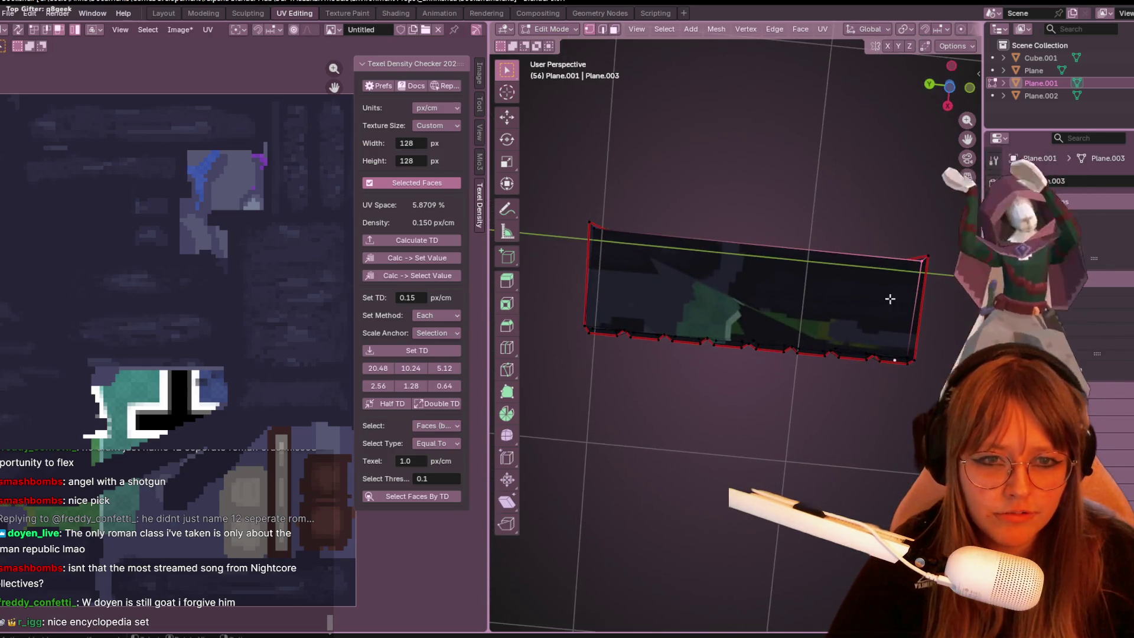
pyautogui.moveTo(833, 248)
pyautogui.mouseDown(button='middle')
pyautogui.moveTo(787, 354)
pyautogui.moveTo(771, 533)
pyautogui.moveTo(778, 514)
pyautogui.mouseUp(button='middle')
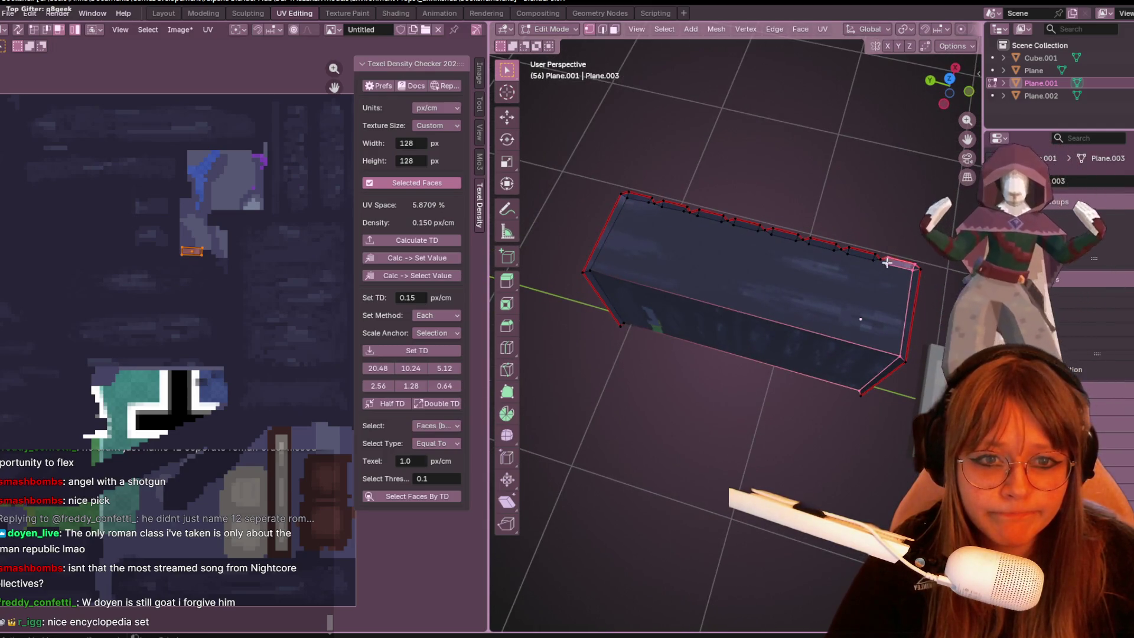
pyautogui.hotkey('alt', 'a')
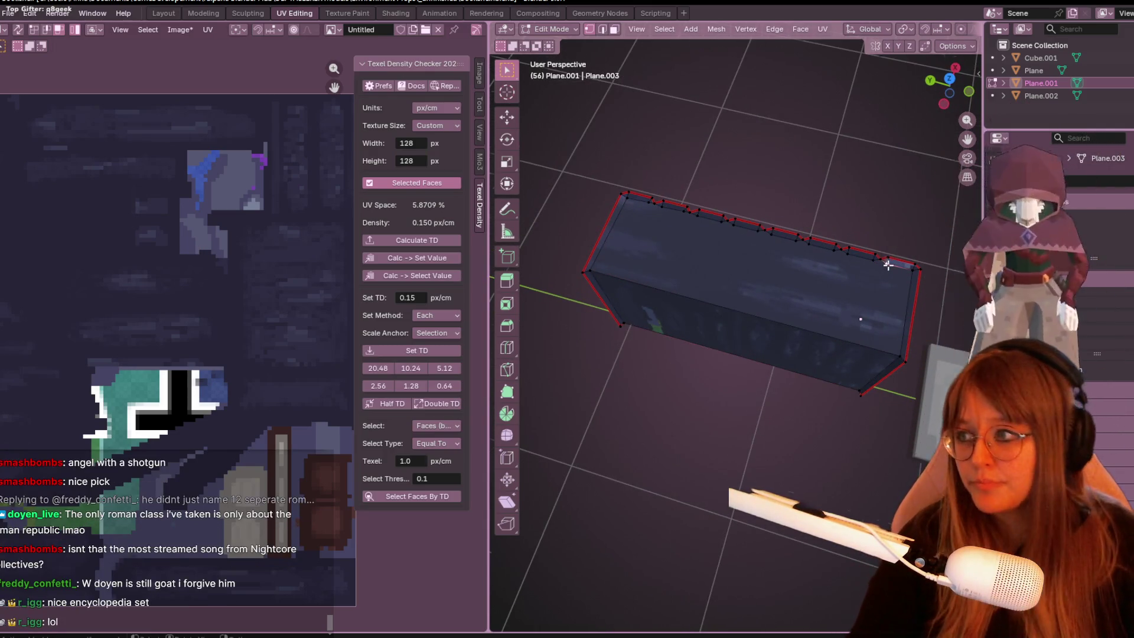
# Select the book row's front-top edge, bottom edge and a top-edge vertex.
pyautogui.moveTo(887, 262); pyautogui.dragTo(650, 301, button='middle')
pyautogui.click(639, 291)
pyautogui.scroll(3, 690, 258)
pyautogui.moveTo(690, 258)
pyautogui.mouseDown(button='middle')
pyautogui.moveTo(719, 243)
pyautogui.moveTo(689, 130)
pyautogui.moveTo(750, 192)
pyautogui.moveTo(732, 262)
pyautogui.mouseUp(button='middle')
pyautogui.click(732, 288)
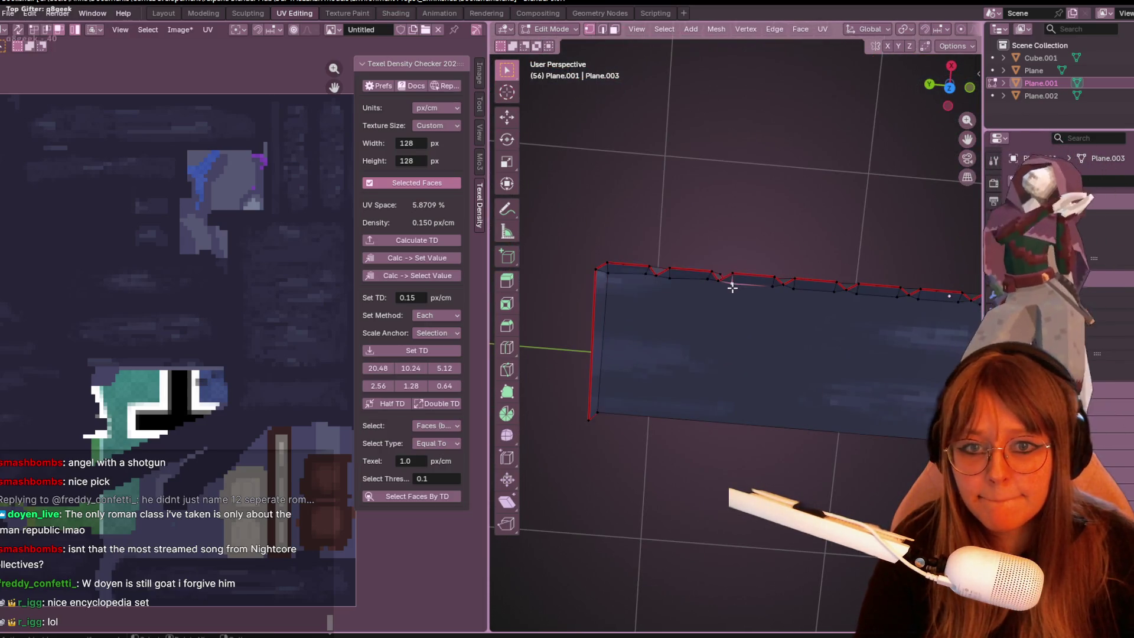
pyautogui.keyDown('shift'); pyautogui.click(609, 410); pyautogui.keyUp('shift')
pyautogui.keyDown('shift'); pyautogui.click(666, 276); pyautogui.keyUp('shift')
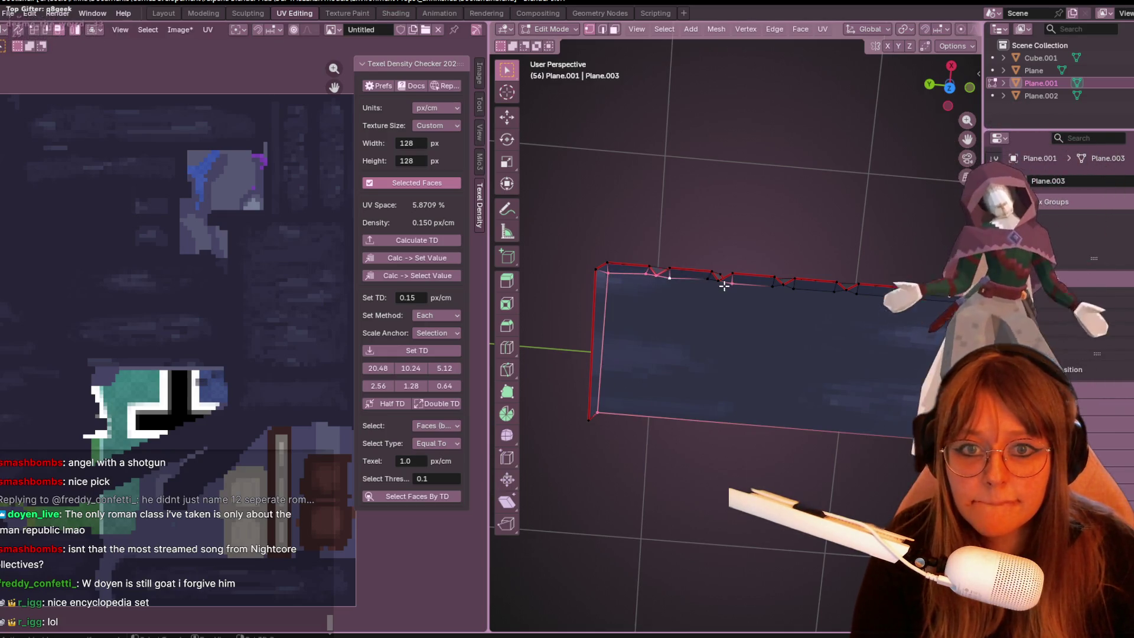
pyautogui.moveTo(705, 275)
pyautogui.keyDown('shift'); pyautogui.mouseDown(button='middle')
pyautogui.moveTo(688, 344)
pyautogui.moveTo(610, 285)
pyautogui.moveTo(689, 285)
pyautogui.moveTo(608, 277)
pyautogui.mouseUp(button='middle'); pyautogui.keyUp('shift')
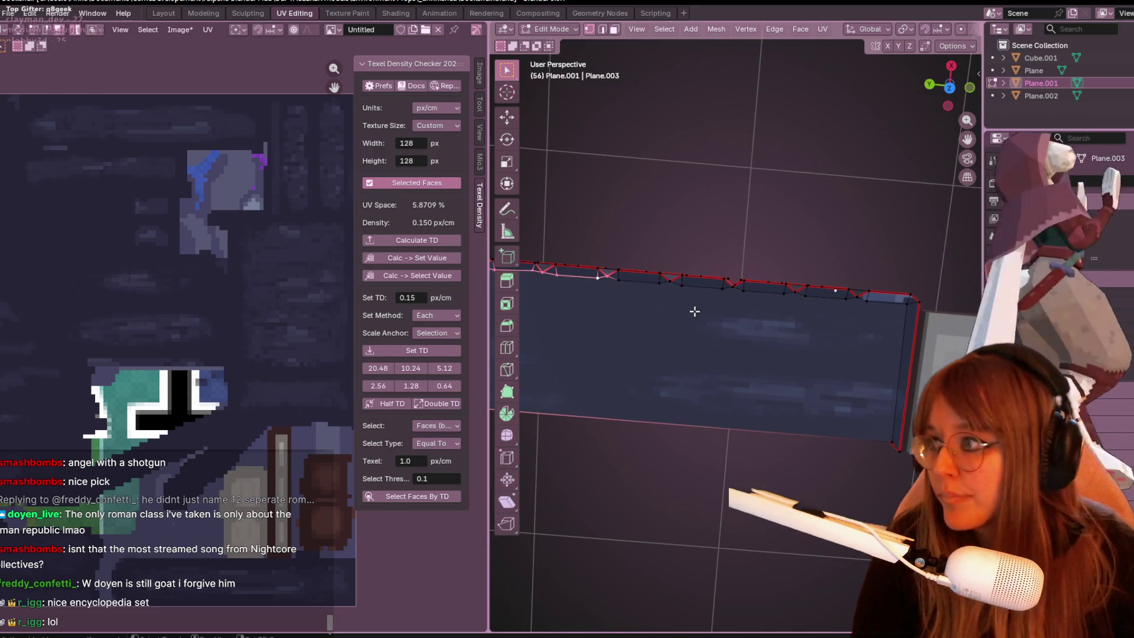
pyautogui.scroll(-4, 673, 311)
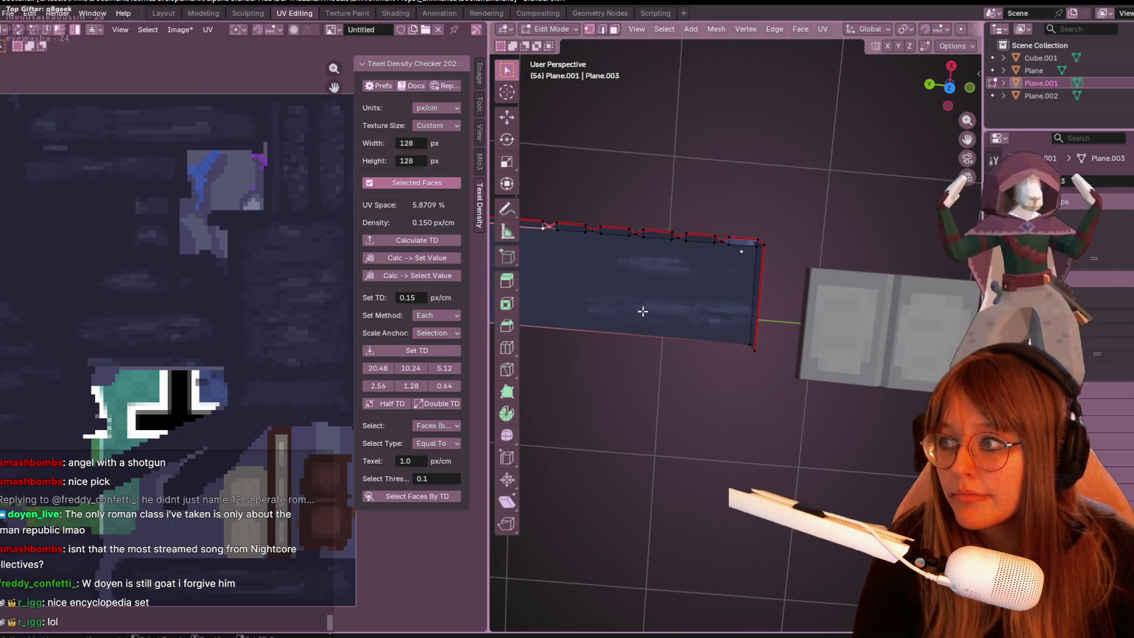
pyautogui.keyDown('shift'); pyautogui.moveTo(611, 306); pyautogui.dragTo(641, 330, button='middle'); pyautogui.keyUp('shift')
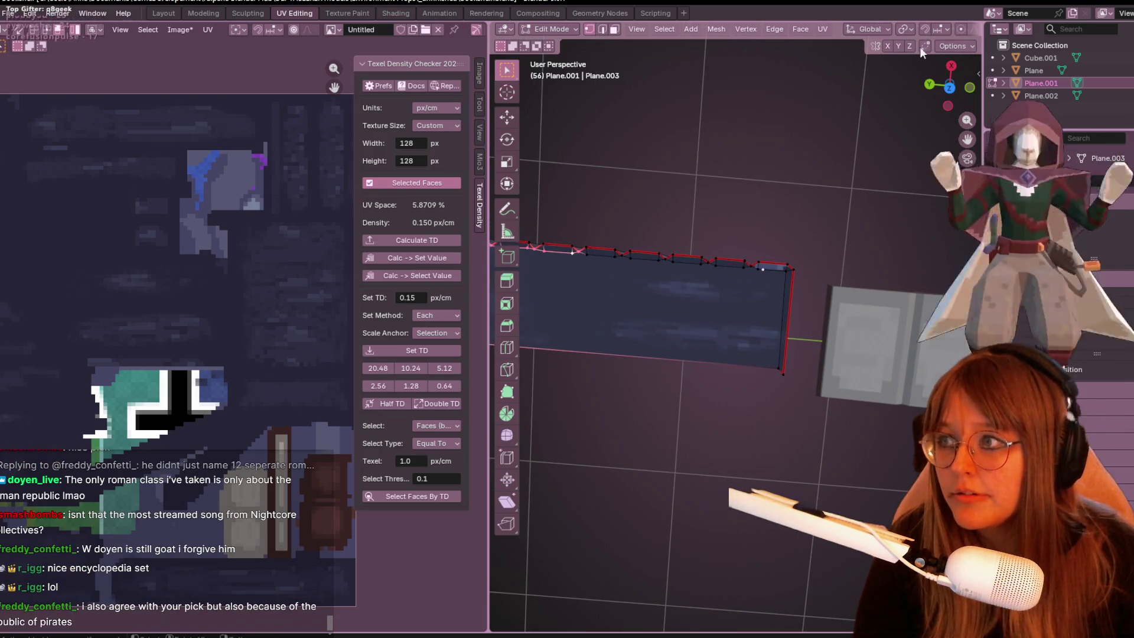
# In top orthographic view, box-select the vertices along the book row's jagged edge.
pyautogui.click(949, 88)
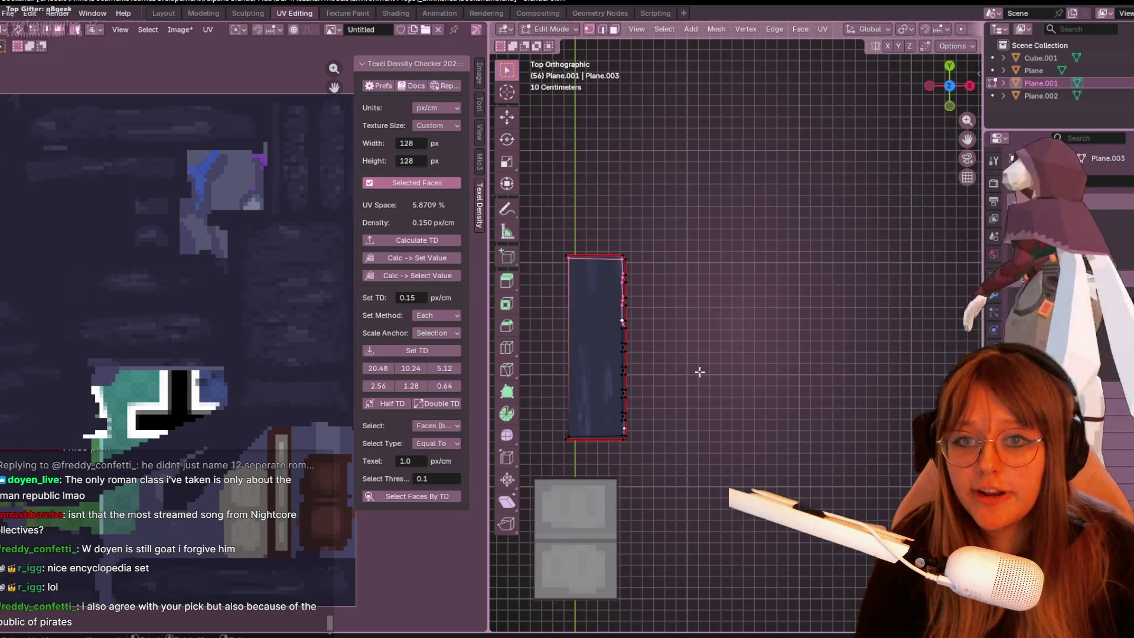
pyautogui.scroll(5, 699, 372)
pyautogui.moveTo(601, 135); pyautogui.dragTo(648, 267)
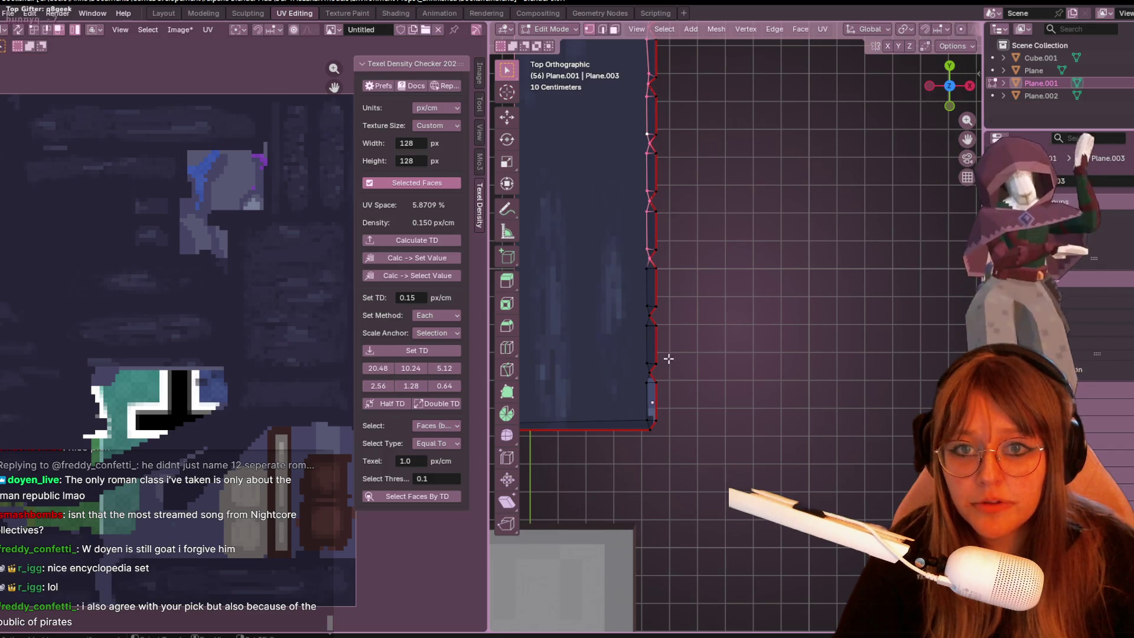
pyautogui.keyDown('shift'); pyautogui.moveTo(668, 358); pyautogui.dragTo(661, 305, button='middle'); pyautogui.keyUp('shift')
pyautogui.moveTo(621, 195); pyautogui.dragTo(644, 373)
pyautogui.scroll(3, 703, 264)
pyautogui.click(703, 263)
pyautogui.moveTo(703, 263); pyautogui.dragTo(733, 378, button='middle')
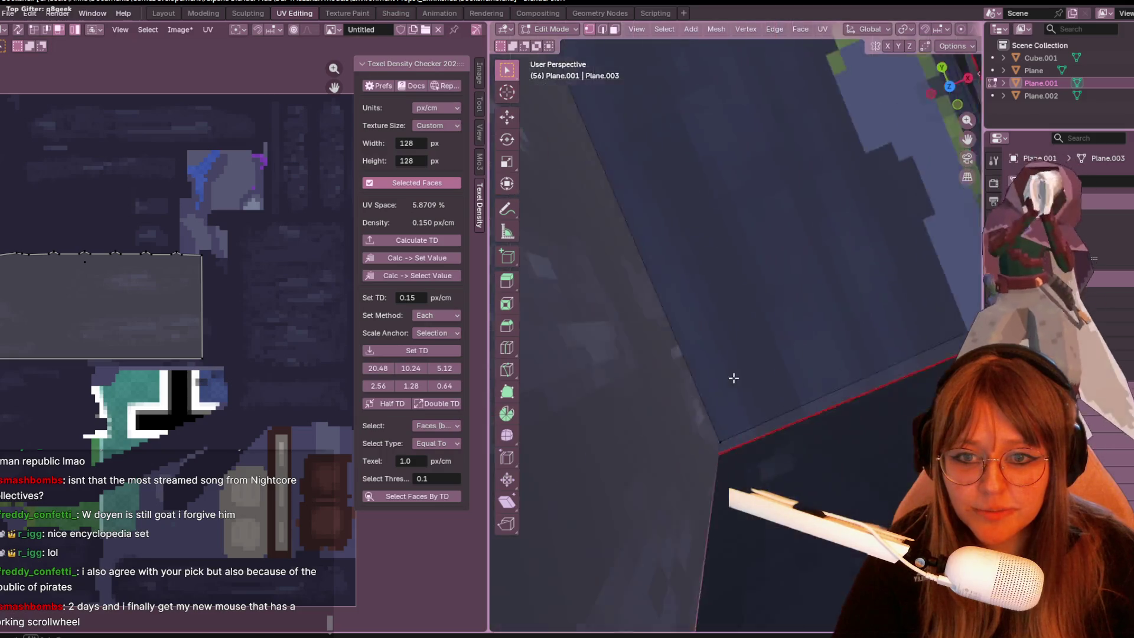
pyautogui.scroll(-5, 734, 378)
pyautogui.moveTo(639, 417)
pyautogui.mouseDown(button='middle')
pyautogui.moveTo(784, 397)
pyautogui.moveTo(805, 374)
pyautogui.moveTo(822, 377)
pyautogui.moveTo(883, 273)
pyautogui.moveTo(871, 281)
pyautogui.mouseUp(button='middle')
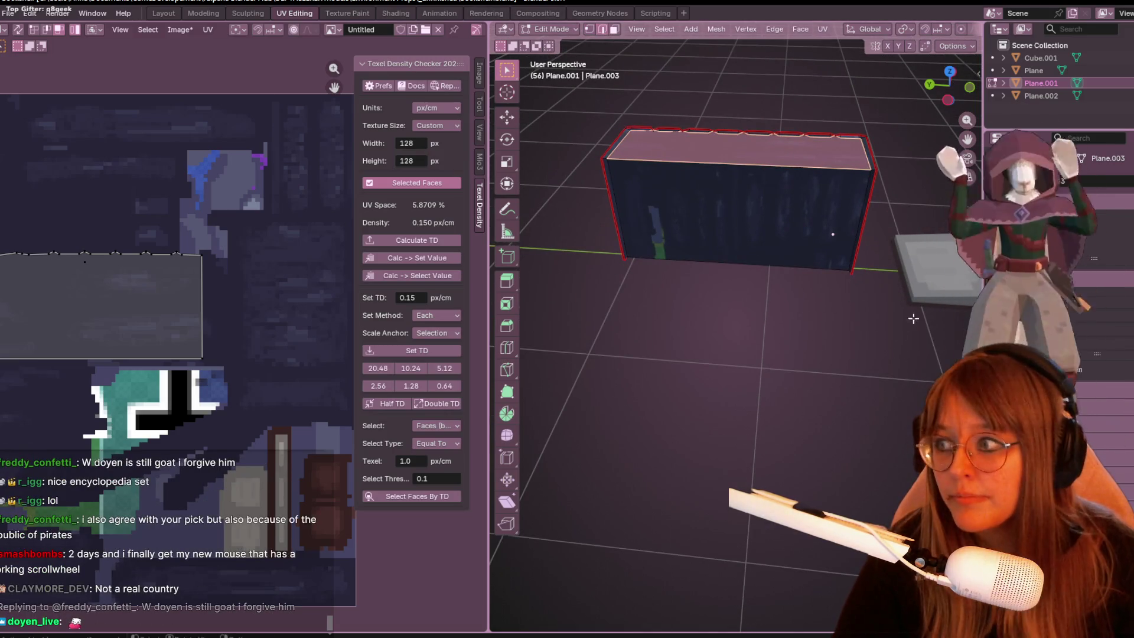
pyautogui.moveTo(830, 349); pyautogui.dragTo(868, 208, button='middle')
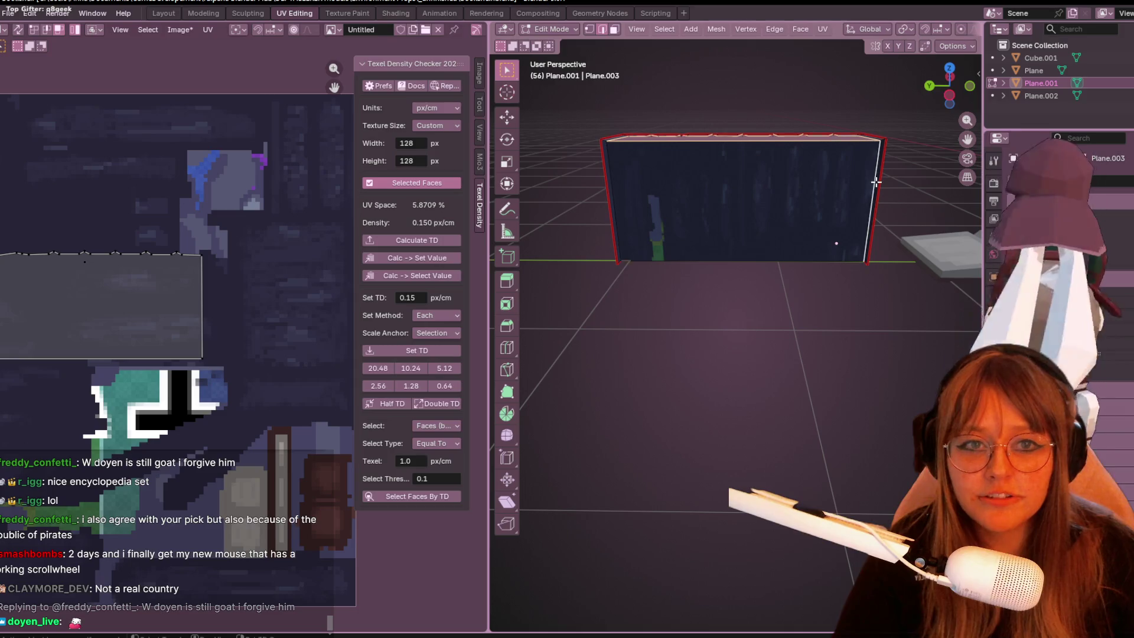
pyautogui.moveTo(817, 271)
pyautogui.mouseDown(button='middle')
pyautogui.moveTo(842, 147)
pyautogui.moveTo(754, 220)
pyautogui.mouseUp(button='middle')
# In bottom orthographic view, box-select the right border edges, then select the whole mesh.
pyautogui.click(950, 102)
pyautogui.scroll(7, 731, 406)
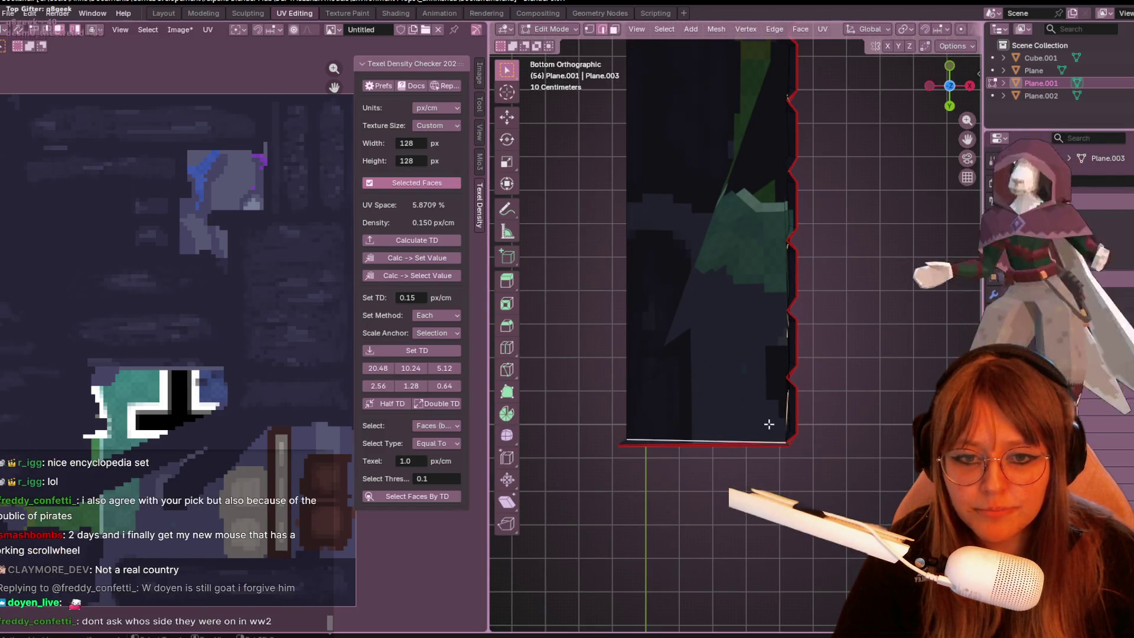
pyautogui.moveTo(753, 373); pyautogui.dragTo(788, 442)
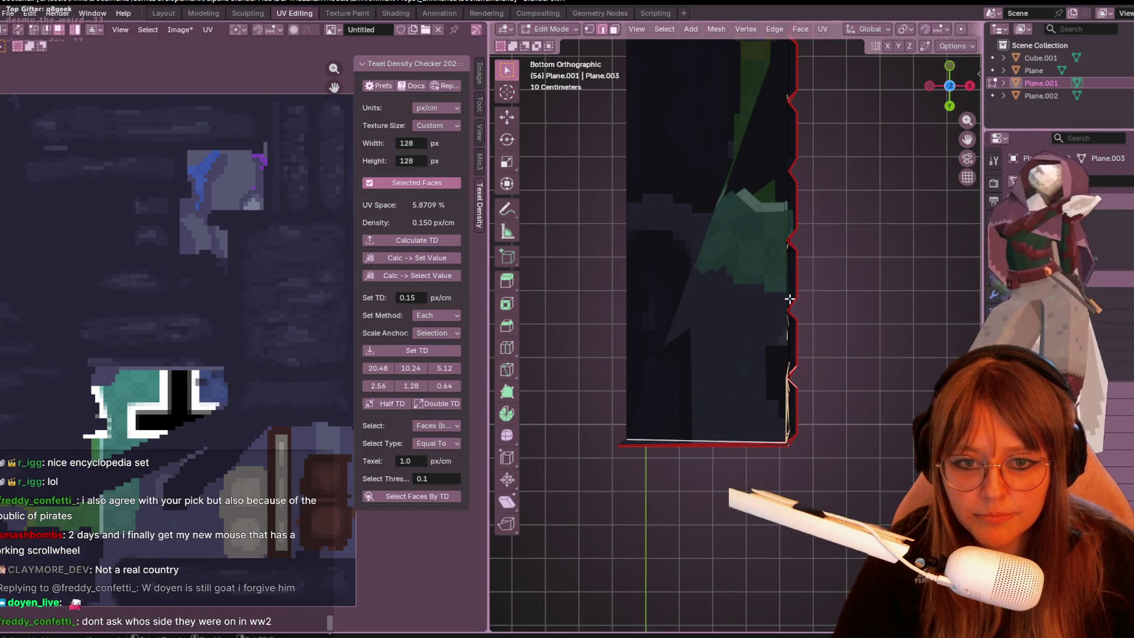
pyautogui.click(839, 272)
pyautogui.press('a')
pyautogui.scroll(3, 835, 362)
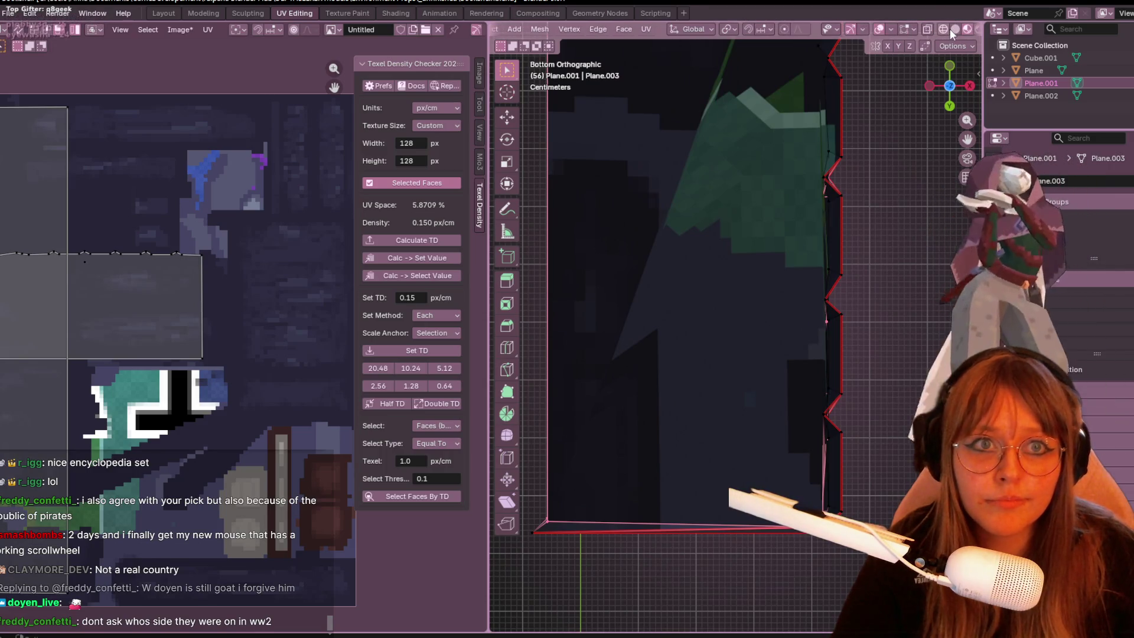
# Switch the viewport to grey Solid shading to reveal the ribbed book fronts.
pyautogui.click(955, 29)
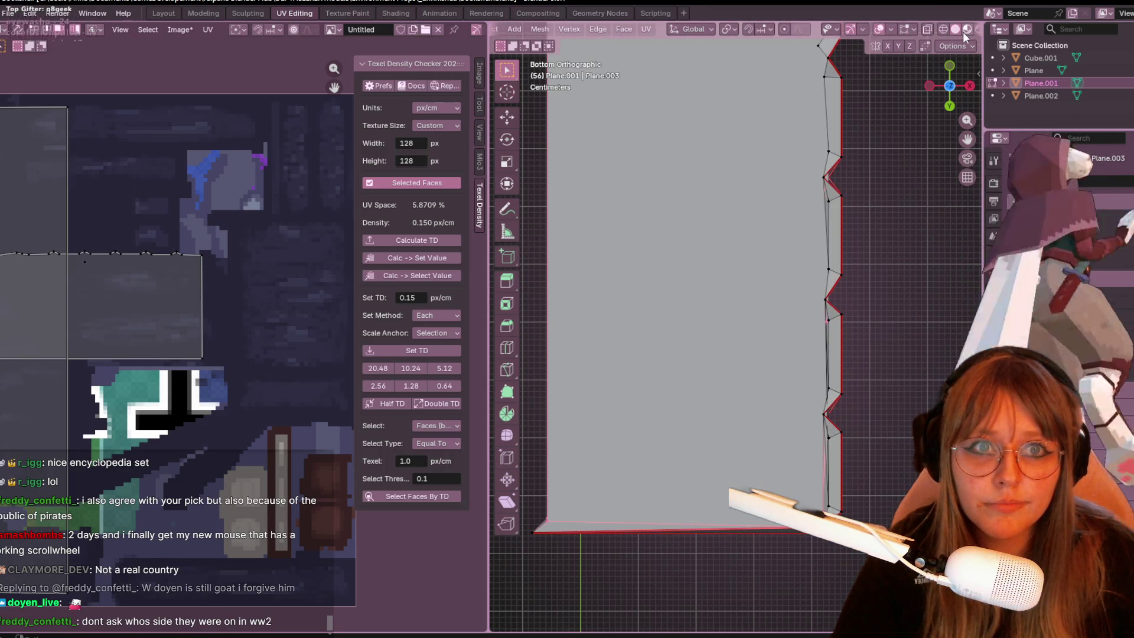
pyautogui.moveTo(899, 307)
pyautogui.mouseDown(button='middle')
pyautogui.moveTo(890, 397)
pyautogui.moveTo(886, 332)
pyautogui.moveTo(809, 167)
pyautogui.moveTo(734, 177)
pyautogui.moveTo(860, 72)
pyautogui.moveTo(759, 185)
pyautogui.moveTo(752, 313)
pyautogui.mouseUp(button='middle')
pyautogui.scroll(-5, 886, 333)
pyautogui.scroll(5, 759, 184)
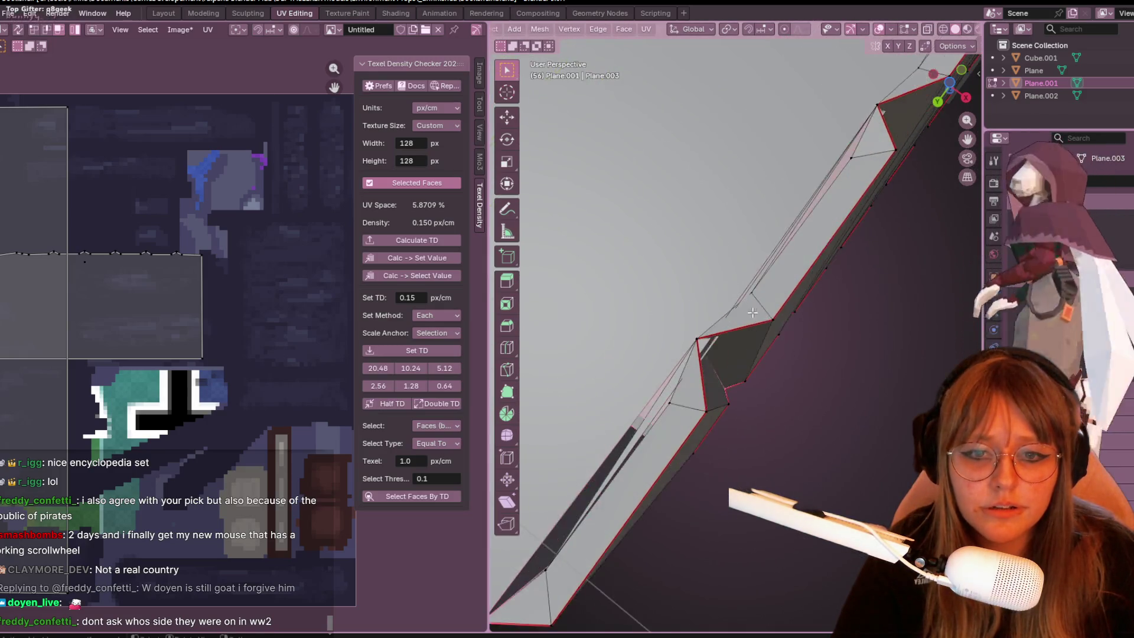
pyautogui.scroll(-2, 752, 313)
pyautogui.scroll(-2, 760, 318)
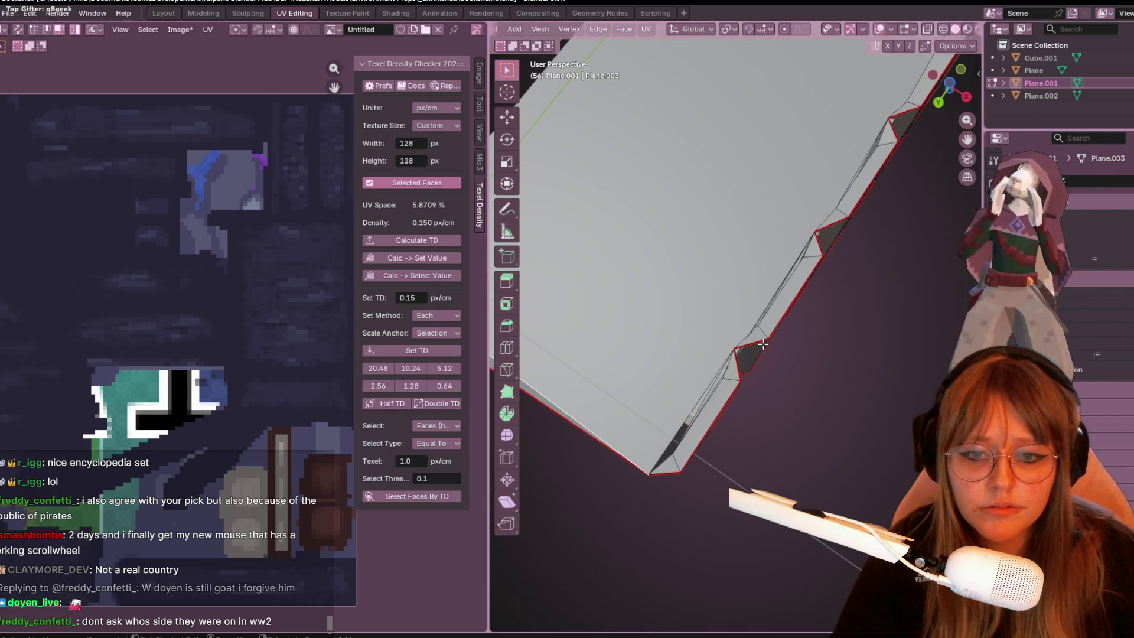
pyautogui.moveTo(763, 344)
pyautogui.mouseDown(button='middle')
pyautogui.moveTo(803, 401)
pyautogui.moveTo(777, 264)
pyautogui.moveTo(699, 284)
pyautogui.moveTo(726, 282)
pyautogui.mouseUp(button='middle')
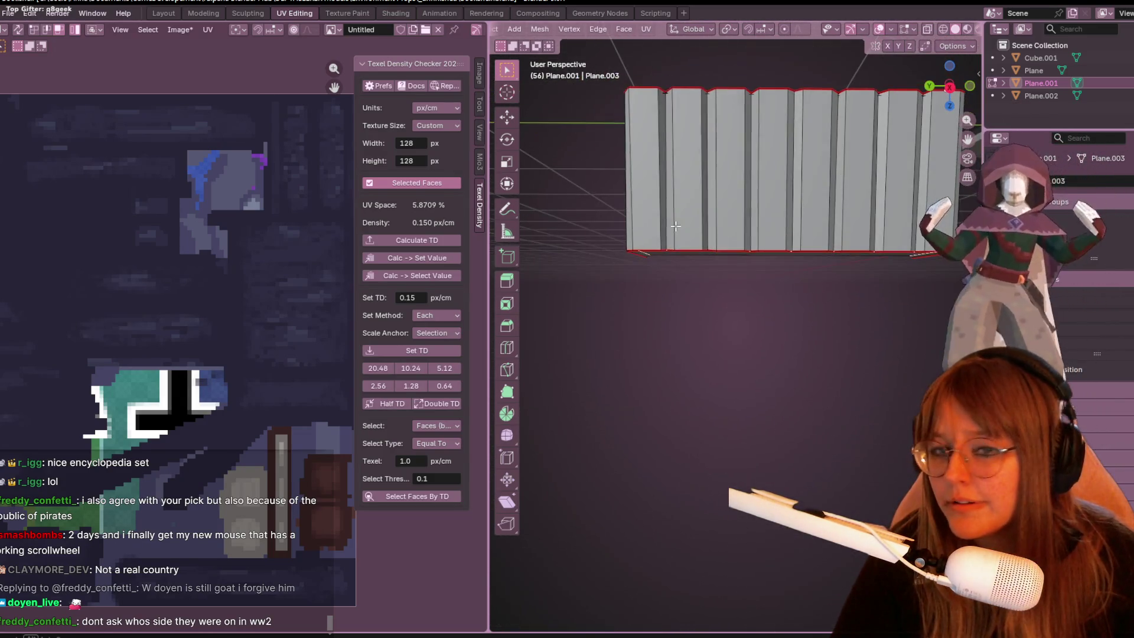
pyautogui.click(949, 87)
# Add a centered horizontal loop cut across the book row.
pyautogui.keyDown('shift'); pyautogui.moveTo(872, 252); pyautogui.dragTo(771, 182, button='middle'); pyautogui.keyUp('shift')
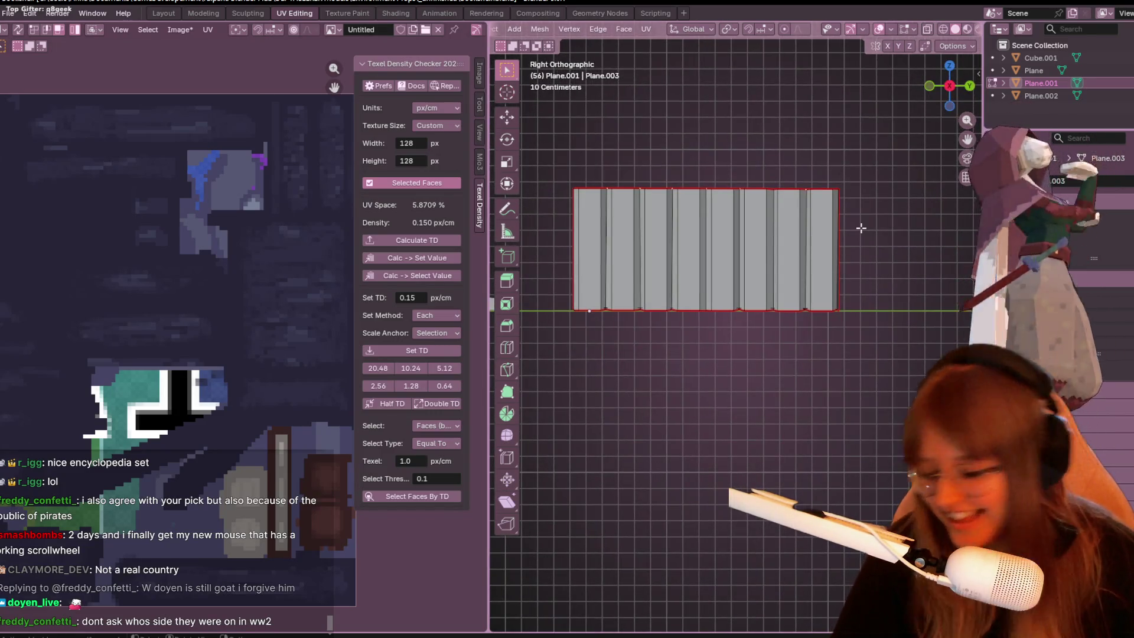
pyautogui.hotkey('ctrl', 'r')
pyautogui.click(681, 282)
pyautogui.rightClick(681, 282)
pyautogui.moveTo(680, 282)
pyautogui.mouseDown(button='middle')
pyautogui.moveTo(819, 235)
pyautogui.moveTo(751, 346)
pyautogui.moveTo(623, 235)
pyautogui.moveTo(656, 260)
pyautogui.moveTo(711, 255)
pyautogui.moveTo(697, 278)
pyautogui.mouseUp(button='middle')
pyautogui.scroll(3, 571, 32)
pyautogui.scroll(3, 570, 32)
# Delete the lower faces below the cut and return to Object Mode.
pyautogui.click(562, 31)
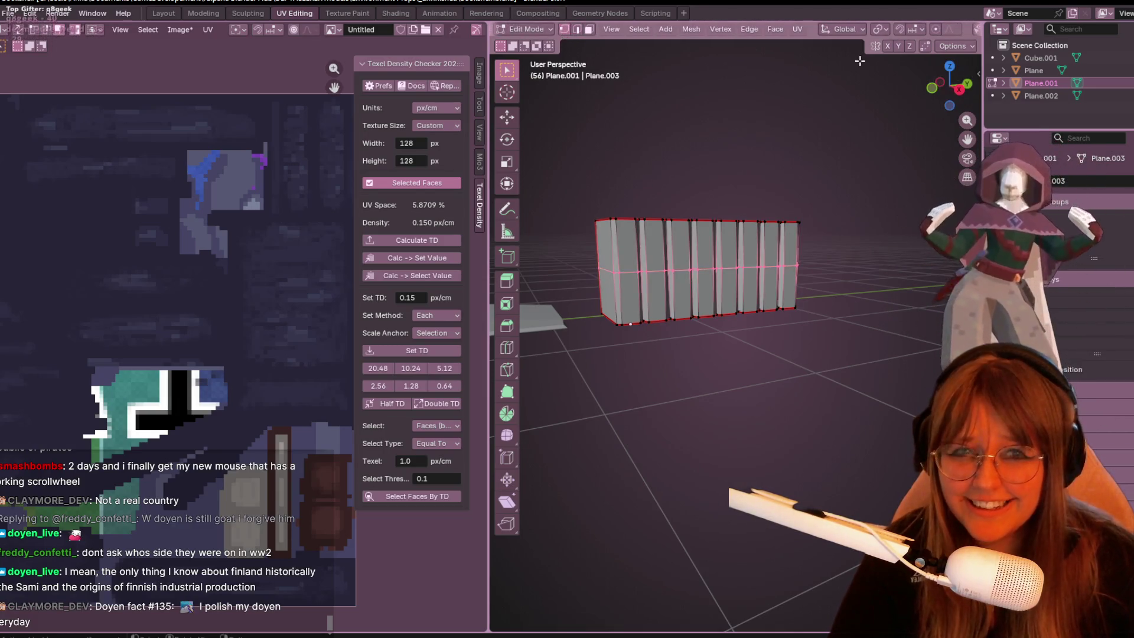
pyautogui.click(954, 91)
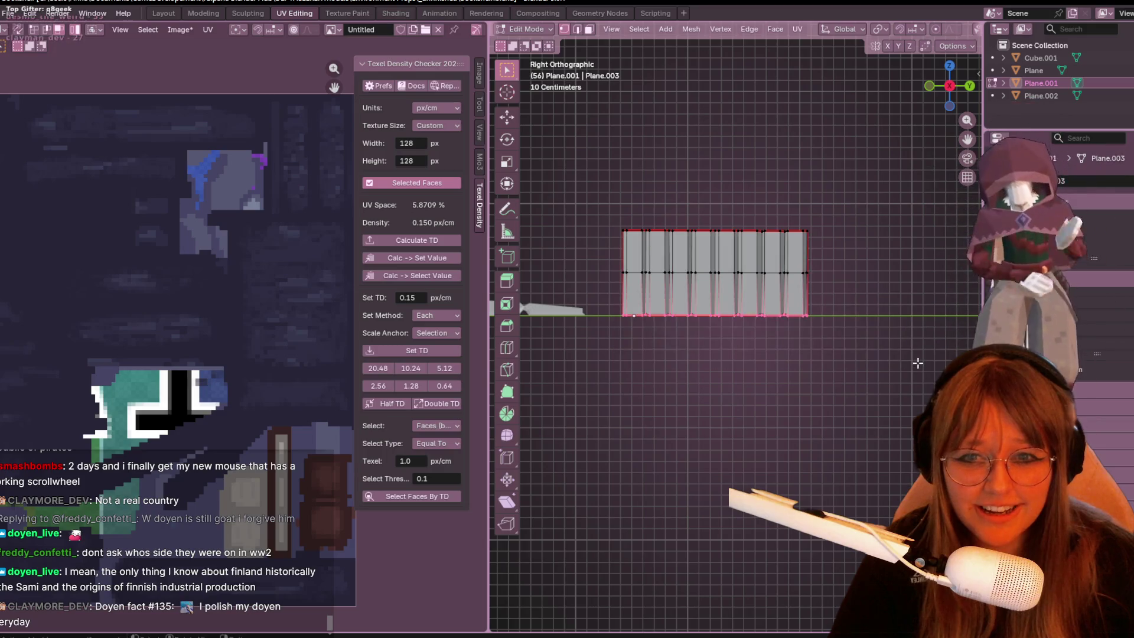
pyautogui.moveTo(911, 355)
pyautogui.mouseDown(button='middle')
pyautogui.moveTo(784, 433)
pyautogui.moveTo(785, 445)
pyautogui.mouseUp(button='middle')
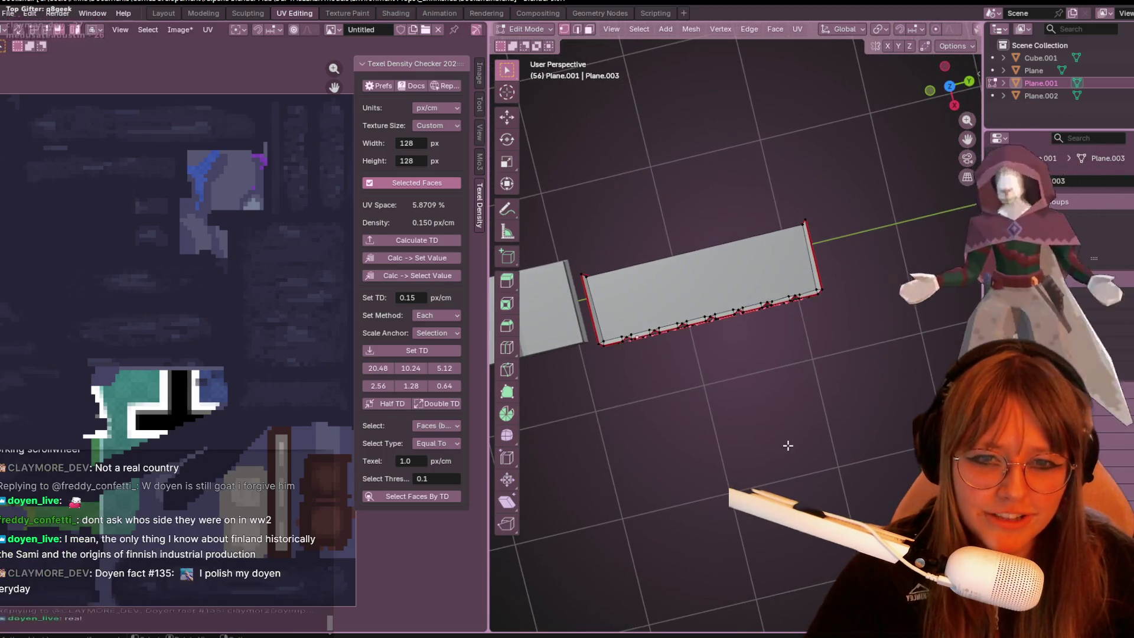
pyautogui.press('x')
pyautogui.press('Escape')
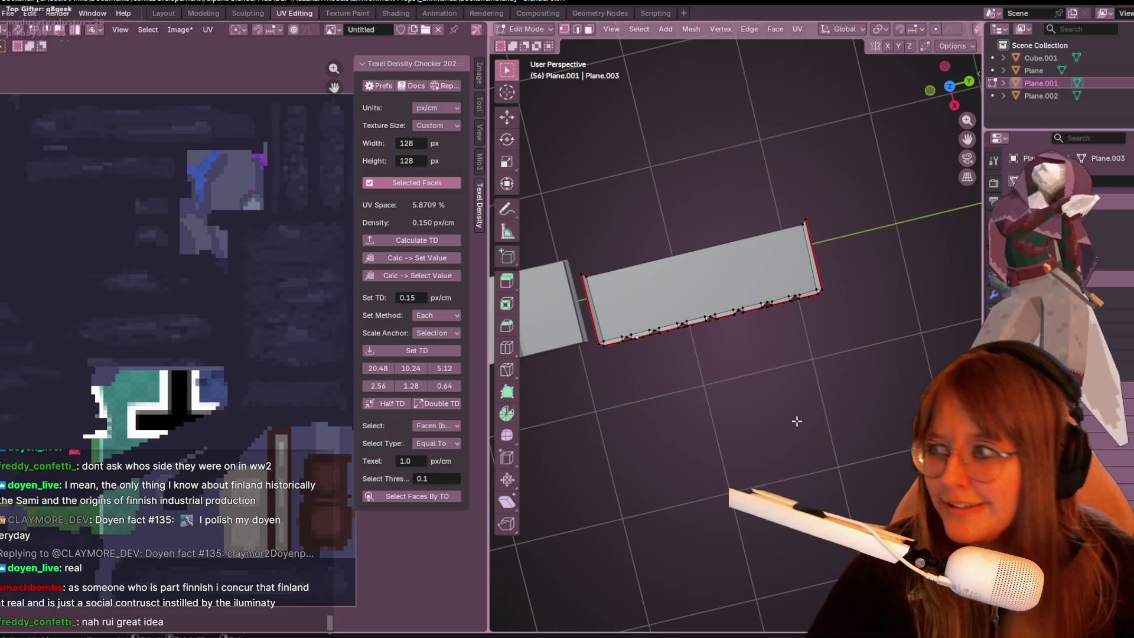
pyautogui.moveTo(861, 217)
pyautogui.mouseDown(button='middle')
pyautogui.moveTo(780, 270)
pyautogui.moveTo(783, 217)
pyautogui.mouseUp(button='middle')
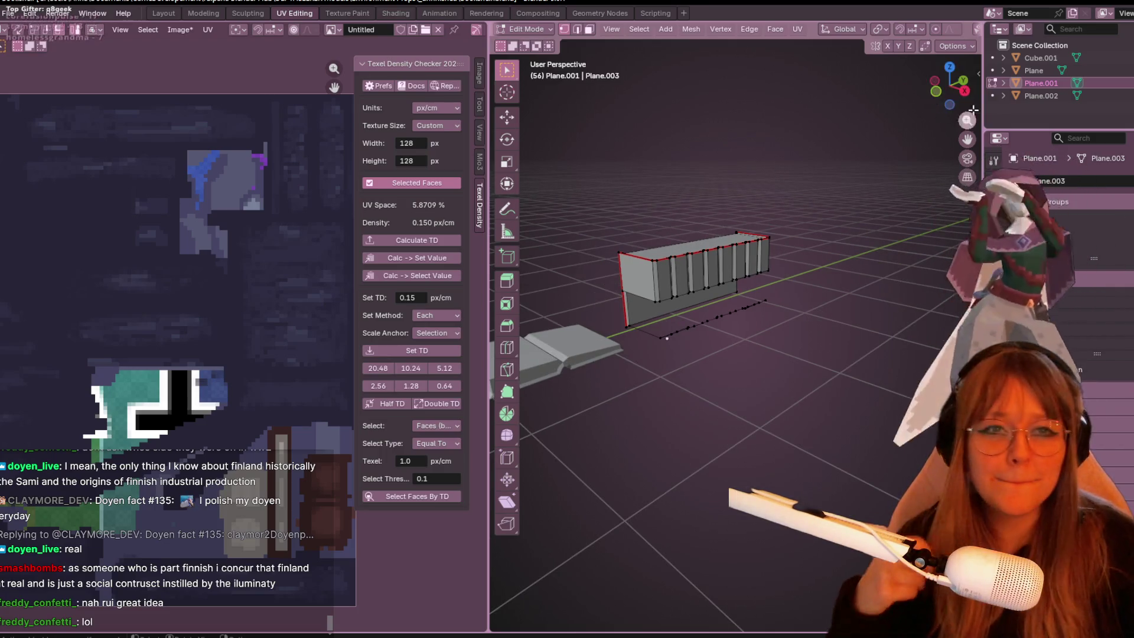
pyautogui.click(964, 91)
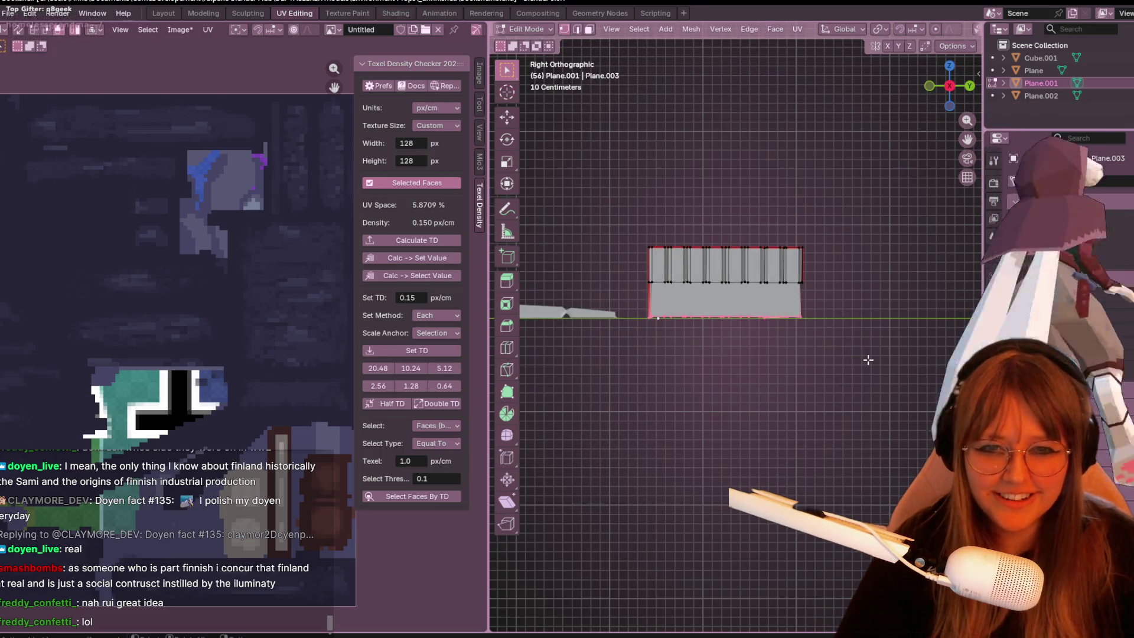
pyautogui.press('x')
pyautogui.click(825, 337)
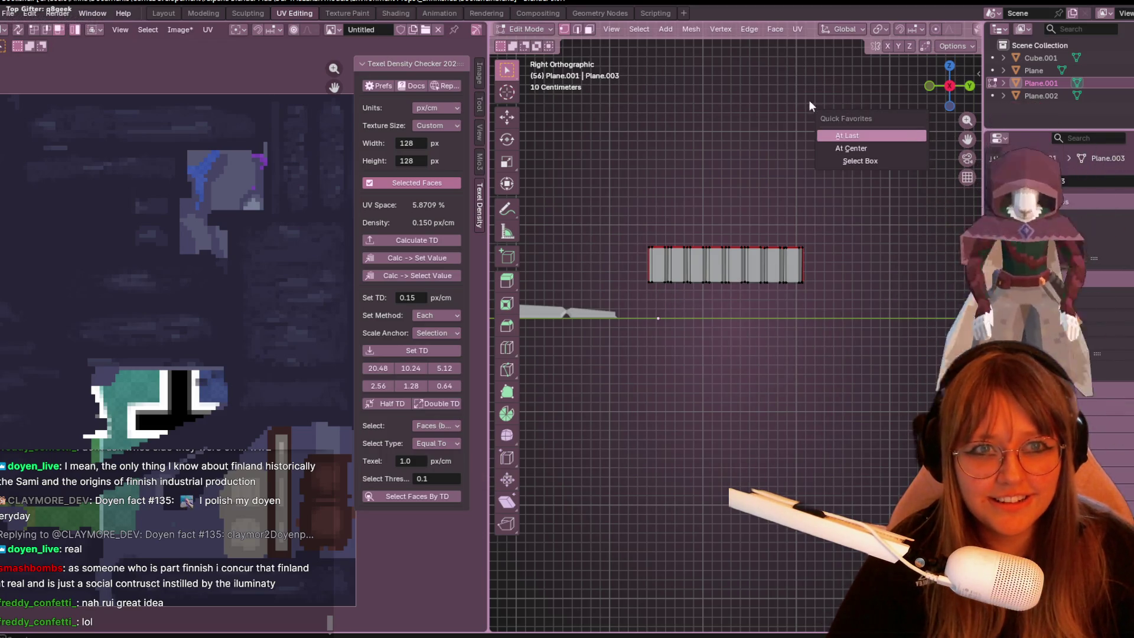
pyautogui.press('Tab')
# Limit transforms to origins only and move Plane.001's origin to the strip's bottom edge.
pyautogui.click(951, 45)
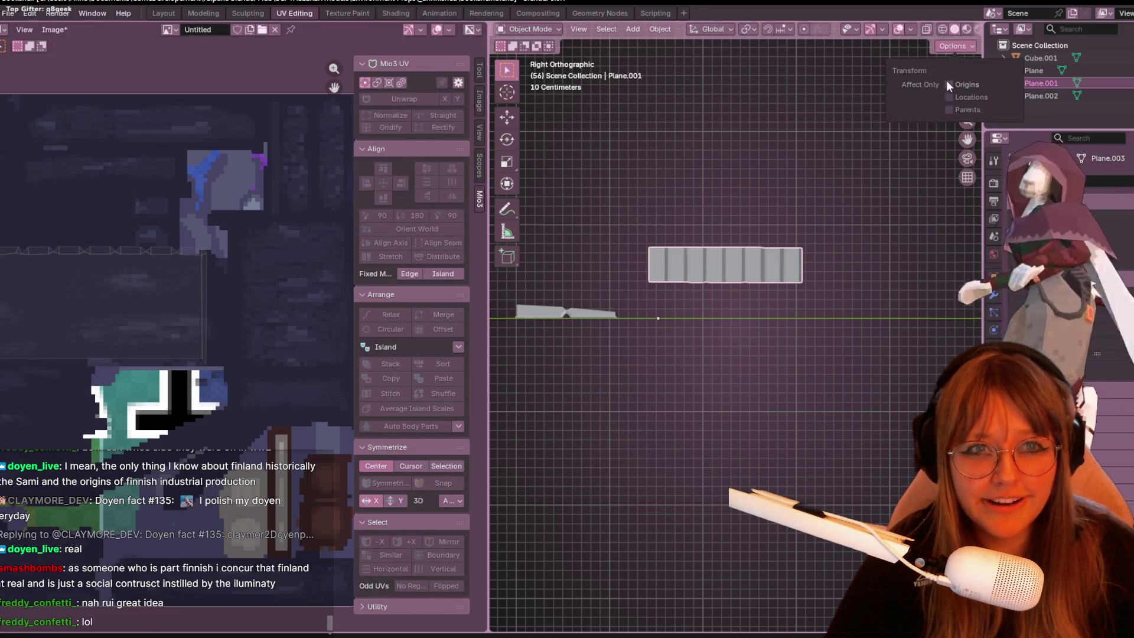
pyautogui.click(949, 84)
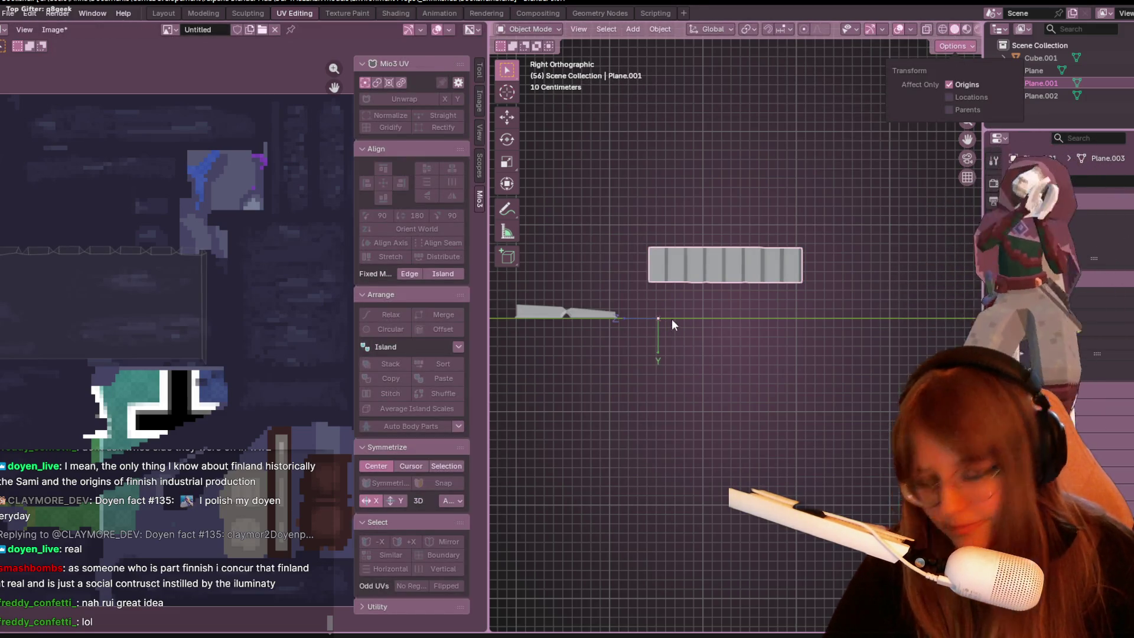
pyautogui.scroll(5, 693, 289)
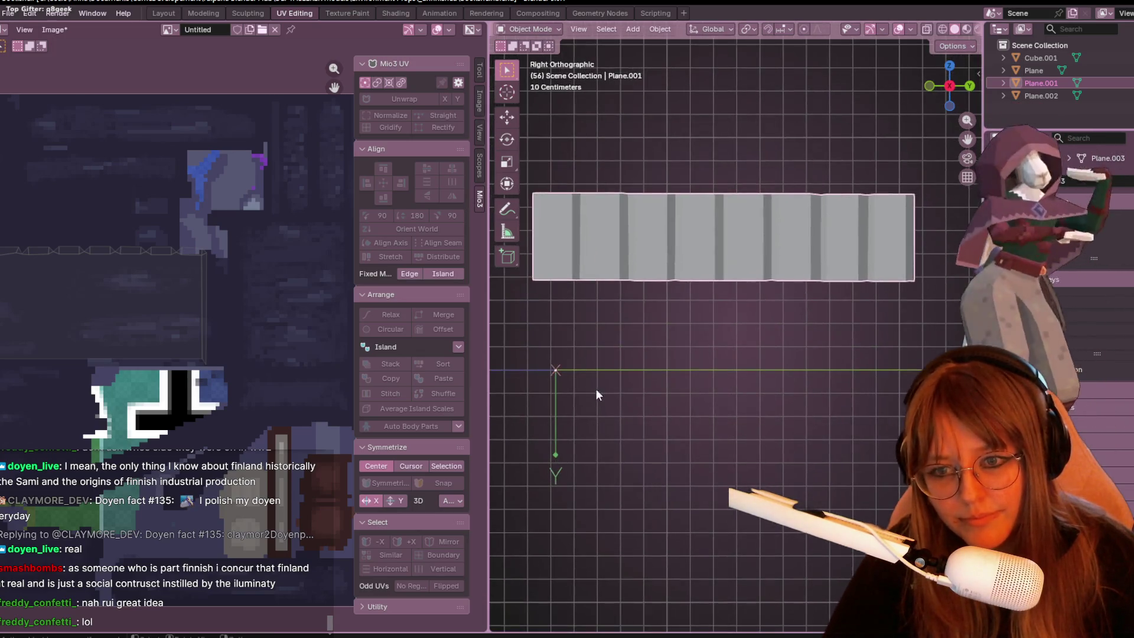
pyautogui.press('g')
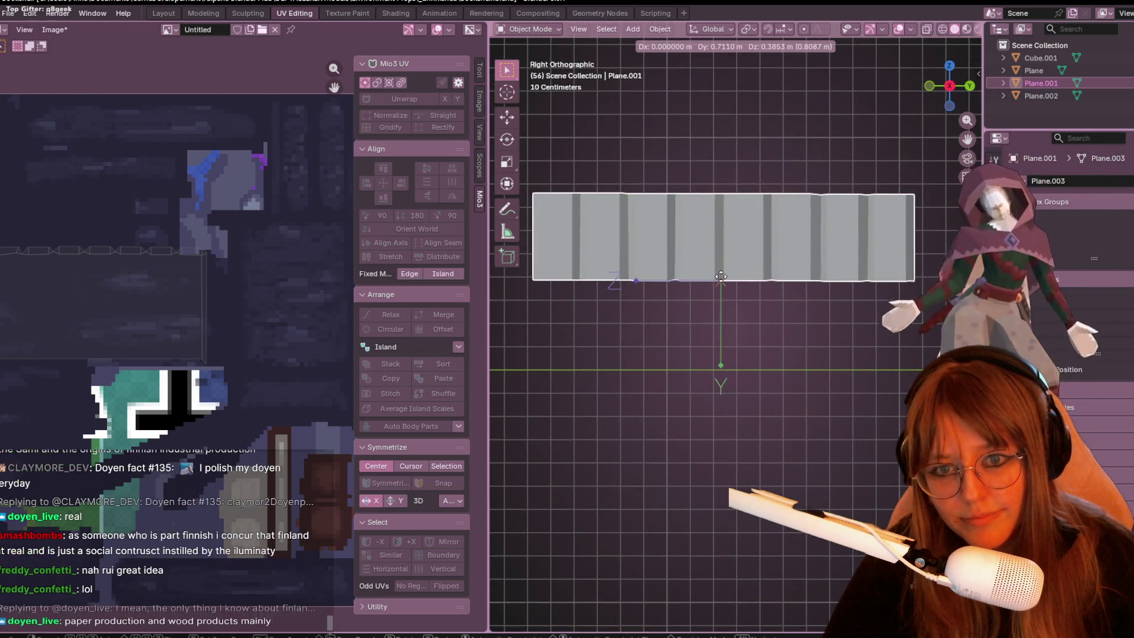
pyautogui.click(721, 282)
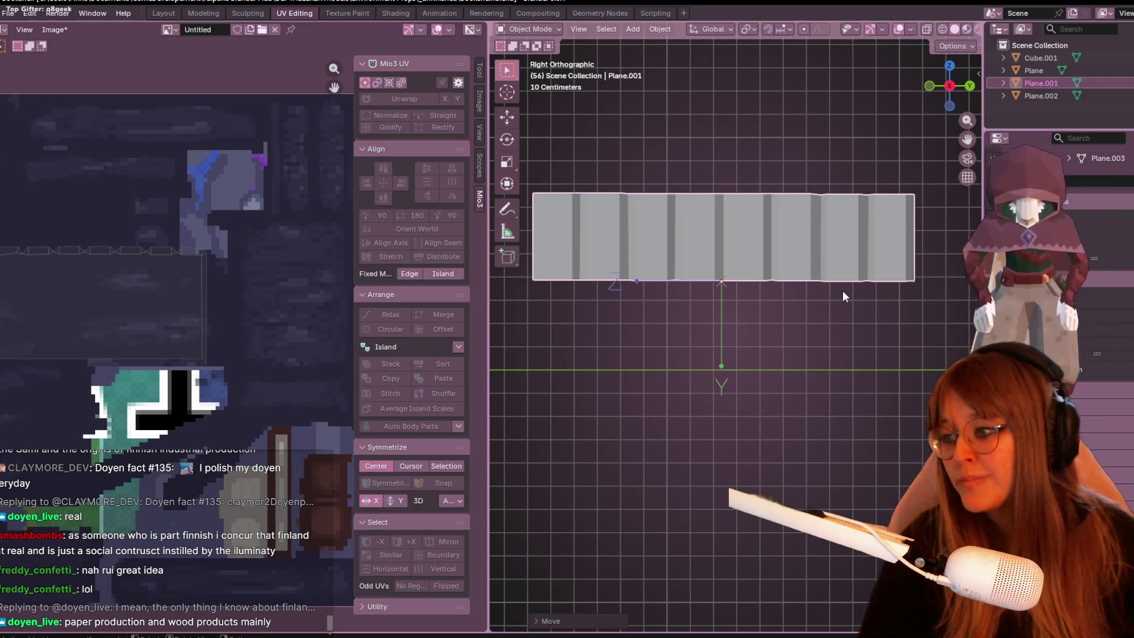
# Turn off the origin-only option and add a Mirror modifier on the horizontal axis.
pyautogui.click(959, 46)
pyautogui.click(961, 83)
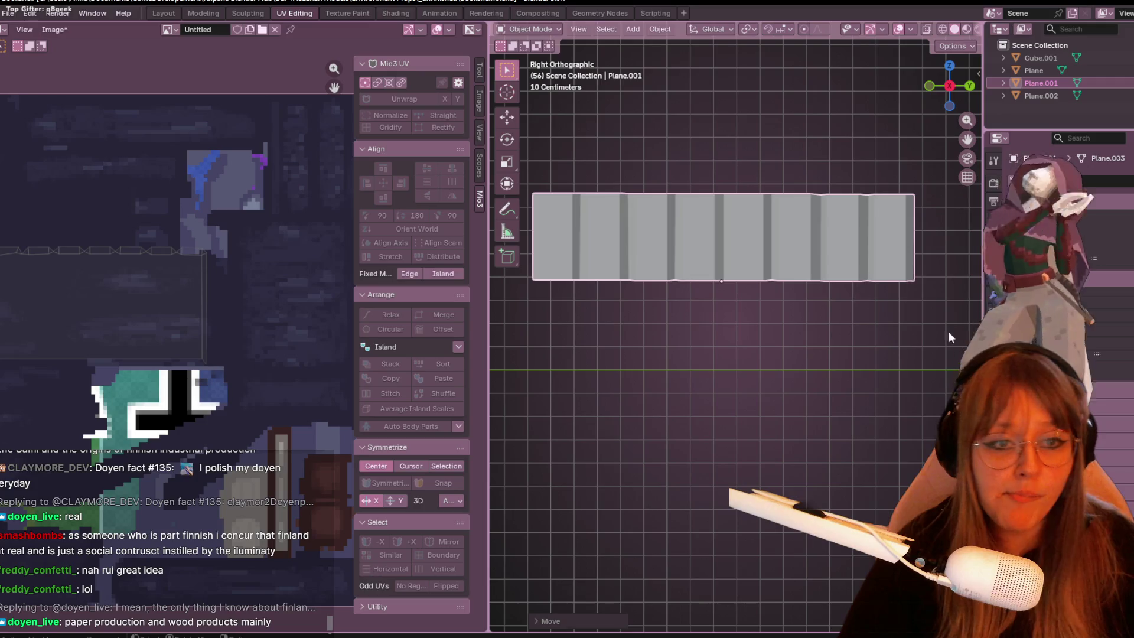
pyautogui.click(998, 260)
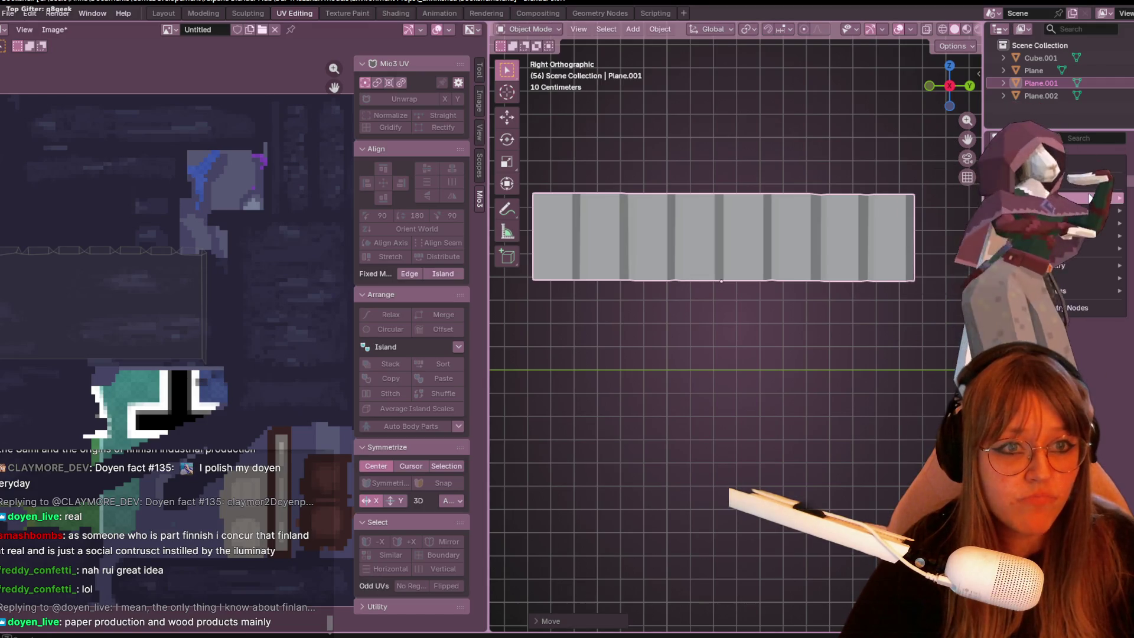
pyautogui.click(1103, 181)
pyautogui.click(984, 207)
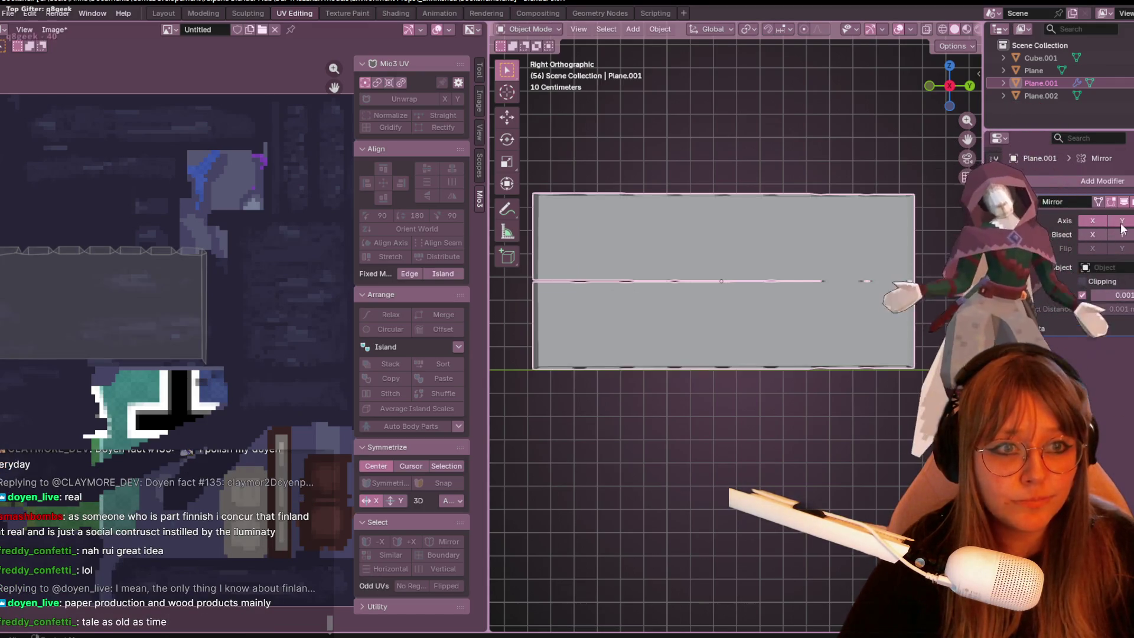
pyautogui.click(1122, 220)
# In Edit Mode, select the panel's upper-half faces and shift them slightly.
pyautogui.press('Tab')
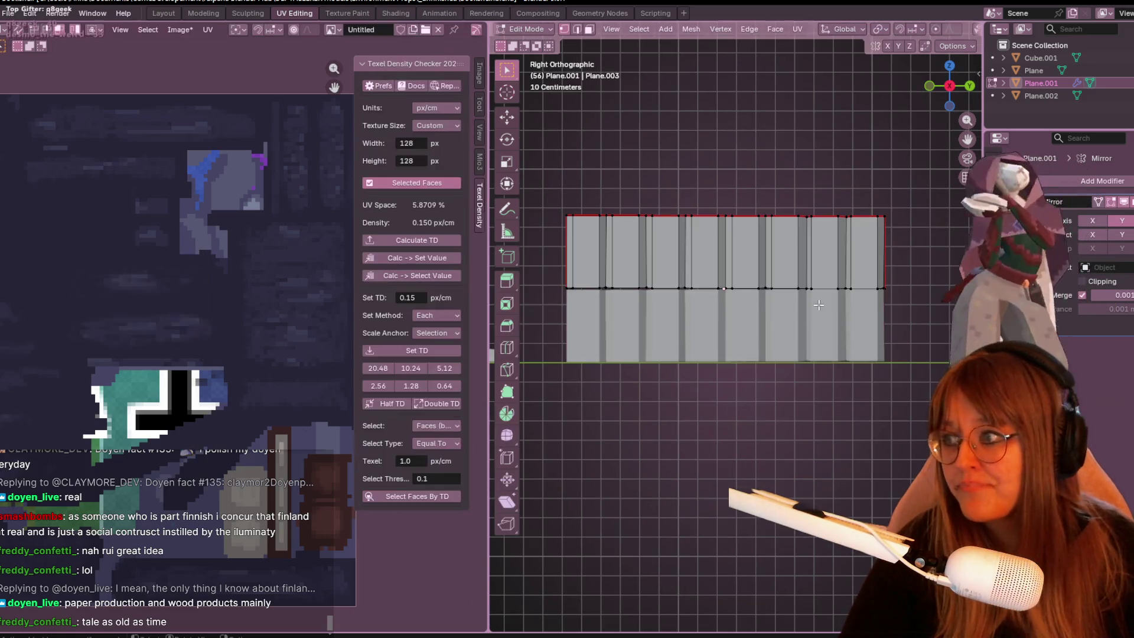
pyautogui.moveTo(539, 176); pyautogui.dragTo(889, 307)
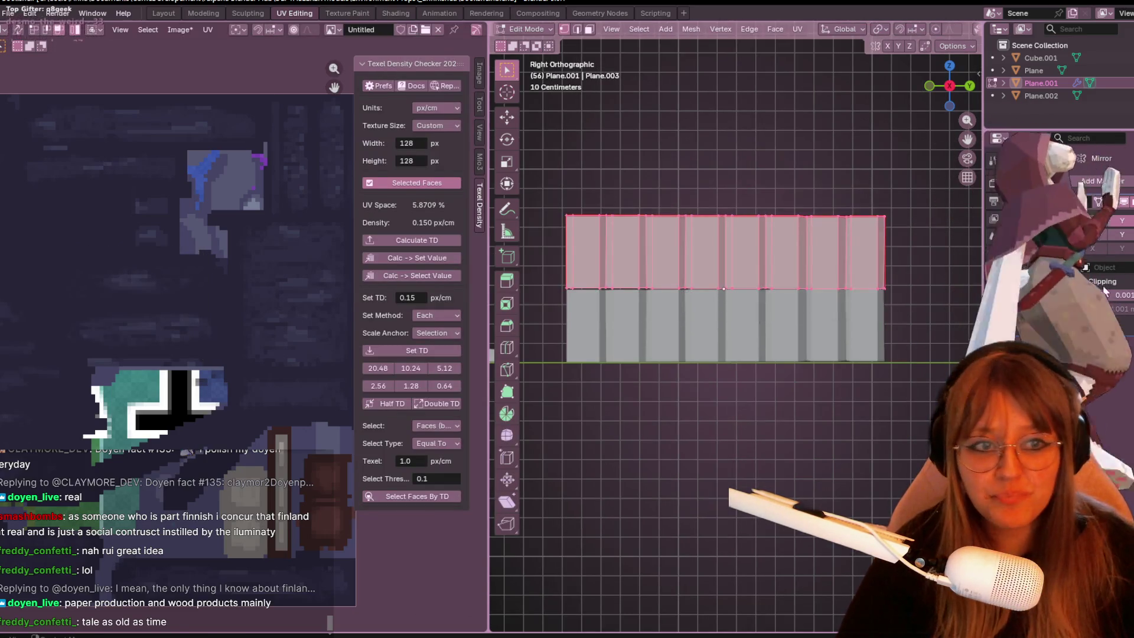
pyautogui.press('h')
pyautogui.hotkey('alt', 'h')
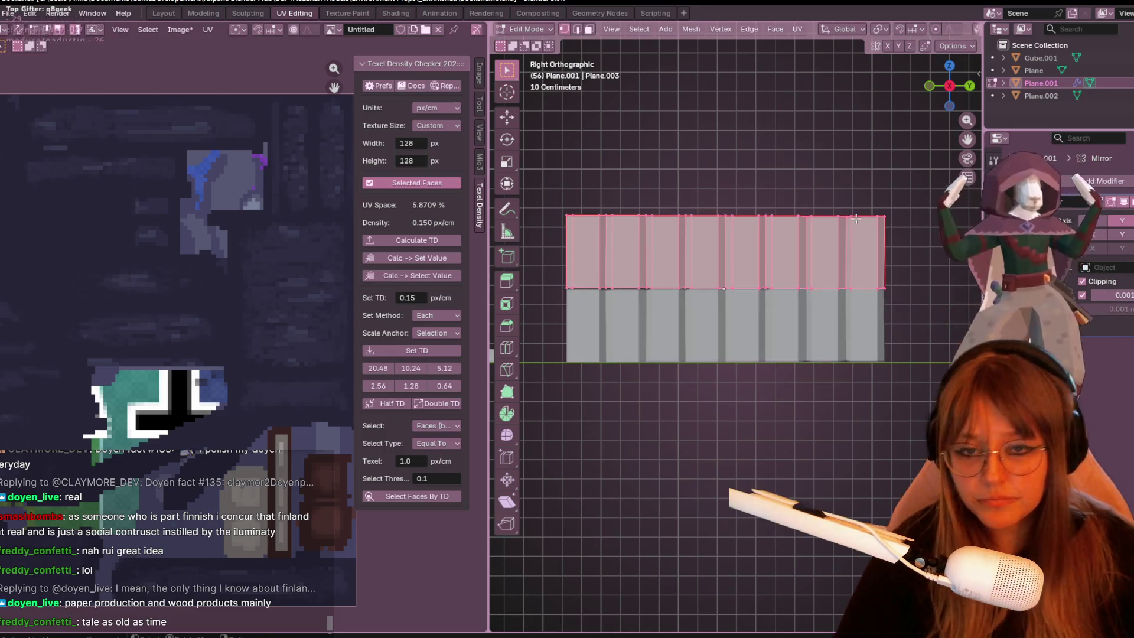
pyautogui.scroll(2, 748, 244)
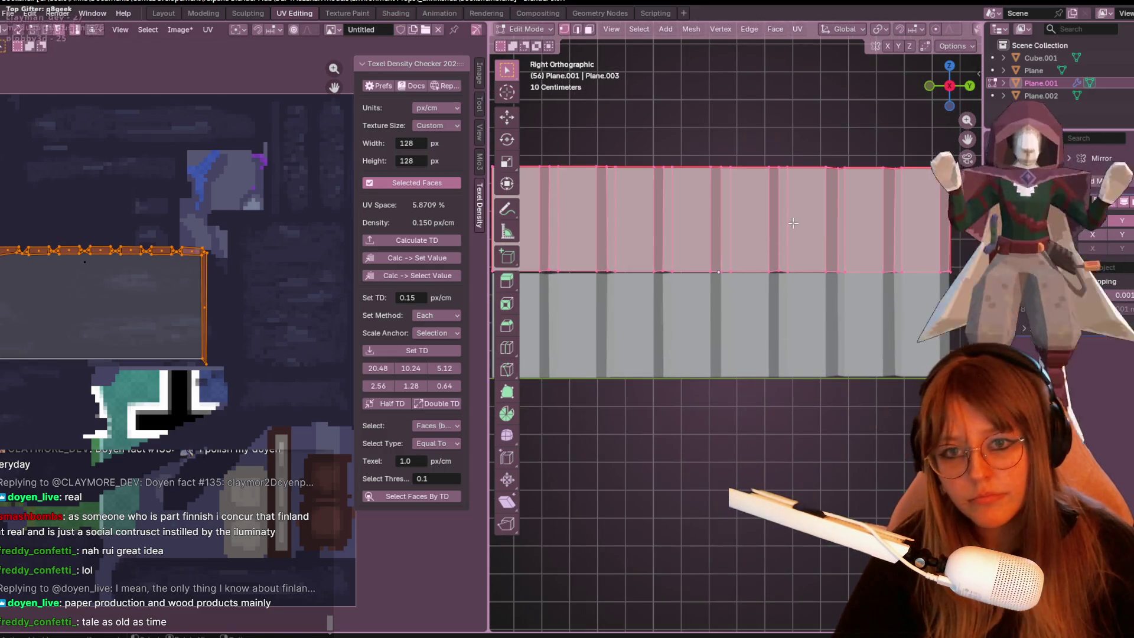
pyautogui.press('g')
pyautogui.click(908, 274)
pyautogui.scroll(-3, 903, 284)
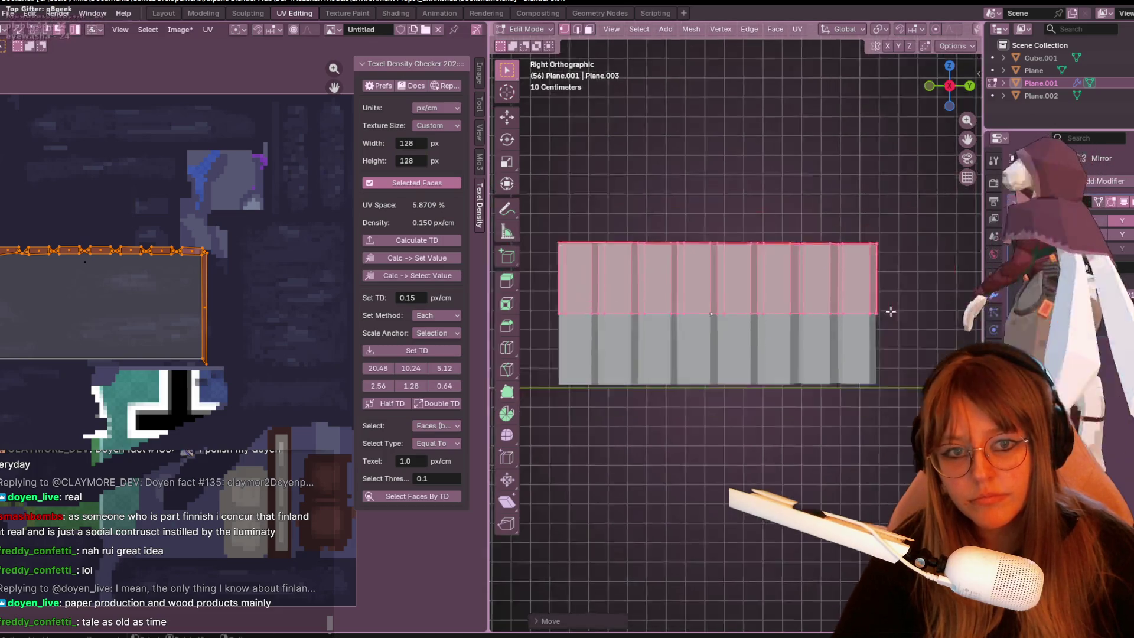
pyautogui.scroll(-2, 871, 296)
# Apply the Mirror modifier to Plane.001's mesh.
pyautogui.press('Tab')
pyautogui.moveTo(815, 177)
pyautogui.mouseDown(button='middle')
pyautogui.moveTo(739, 241)
pyautogui.moveTo(1079, 226)
pyautogui.mouseUp(button='middle')
pyautogui.click(1125, 219)
pyautogui.moveTo(873, 260)
pyautogui.mouseDown(button='middle')
pyautogui.moveTo(820, 264)
pyautogui.moveTo(812, 251)
pyautogui.moveTo(787, 393)
pyautogui.mouseUp(button='middle')
pyautogui.press('Tab')
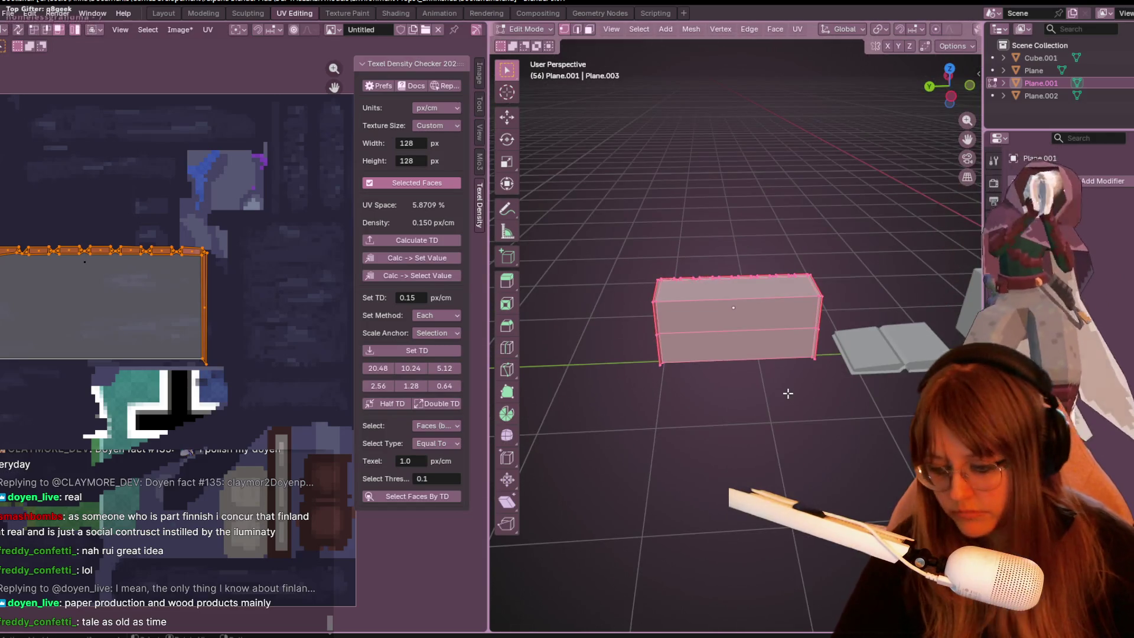
pyautogui.scroll(1, 683, 380)
pyautogui.hotkey('alt', 'a')
pyautogui.moveTo(710, 481)
pyautogui.mouseDown(button='middle')
pyautogui.moveTo(742, 378)
pyautogui.moveTo(623, 318)
pyautogui.mouseUp(button='middle')
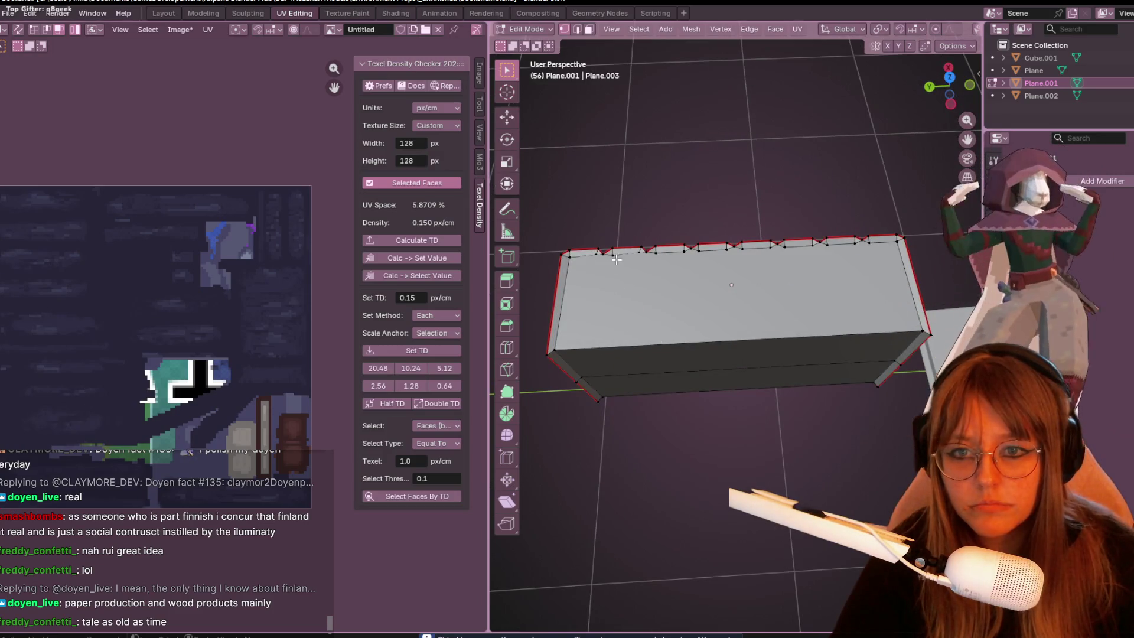
pyautogui.moveTo(653, 258); pyautogui.dragTo(622, 333, button='middle')
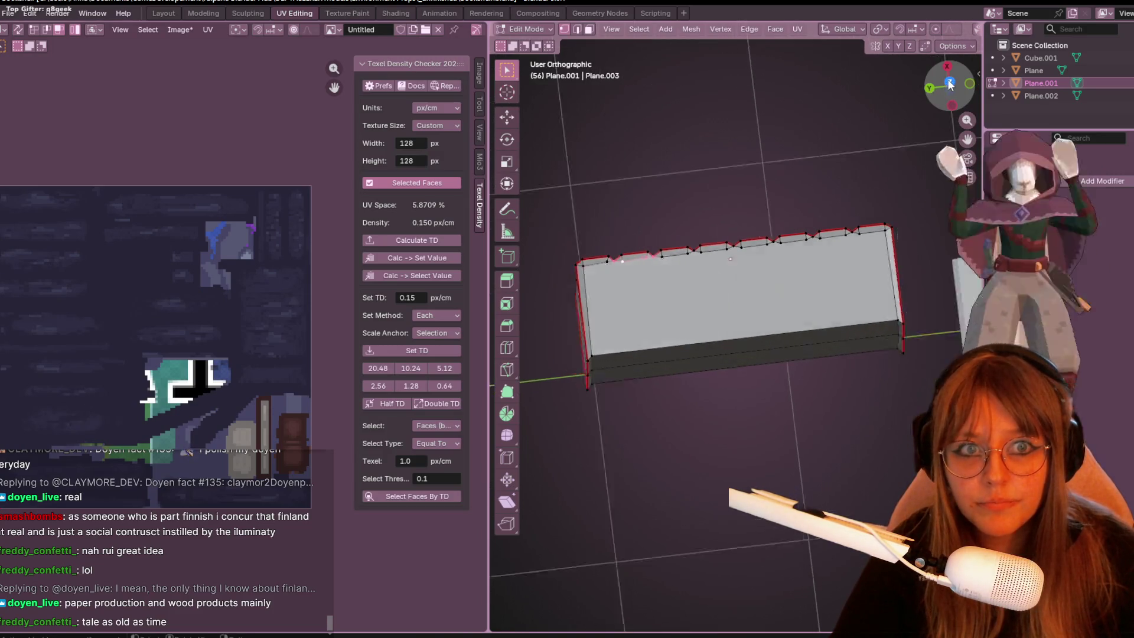
pyautogui.press('KP_7')
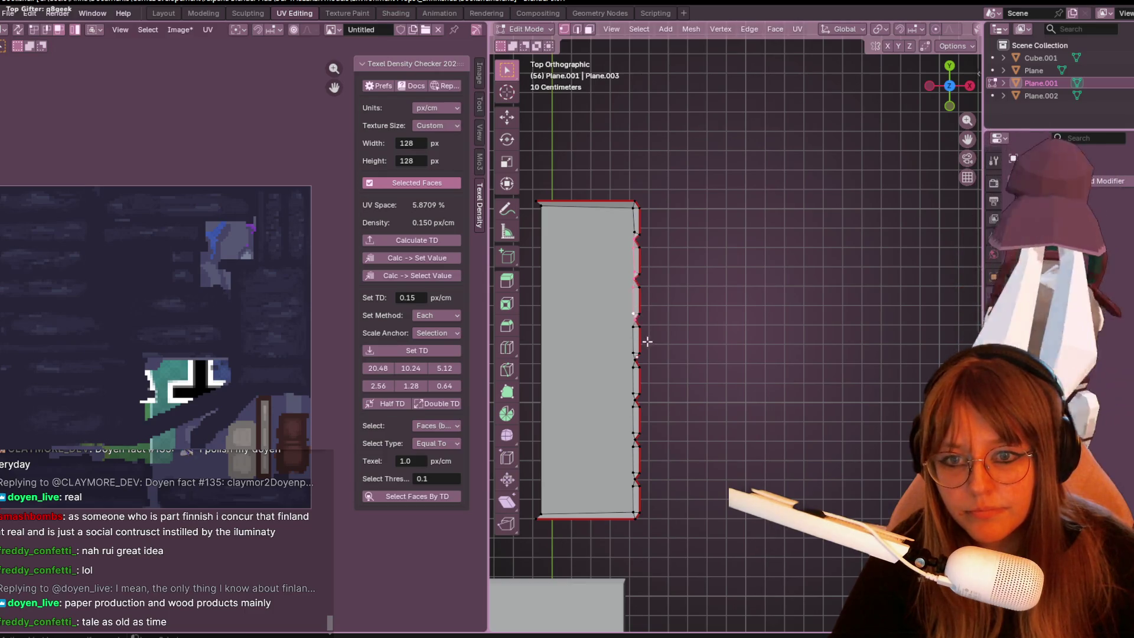
pyautogui.scroll(1, 647, 342)
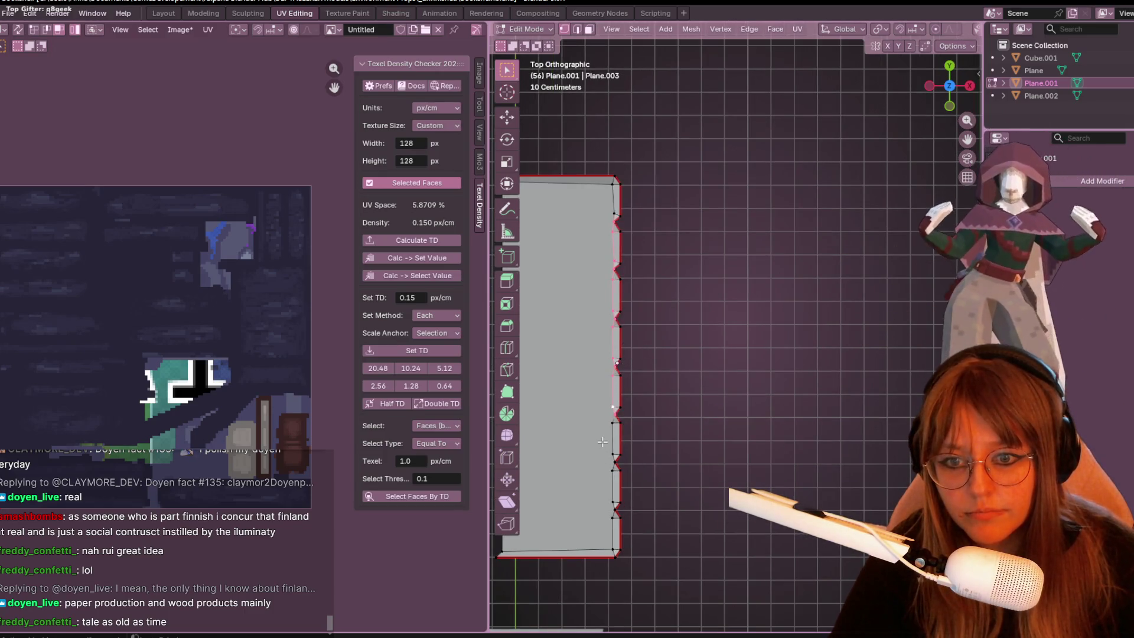
pyautogui.keyDown('shift'); pyautogui.moveTo(624, 226); pyautogui.dragTo(707, 301, button='middle'); pyautogui.keyUp('shift')
pyautogui.press('a')
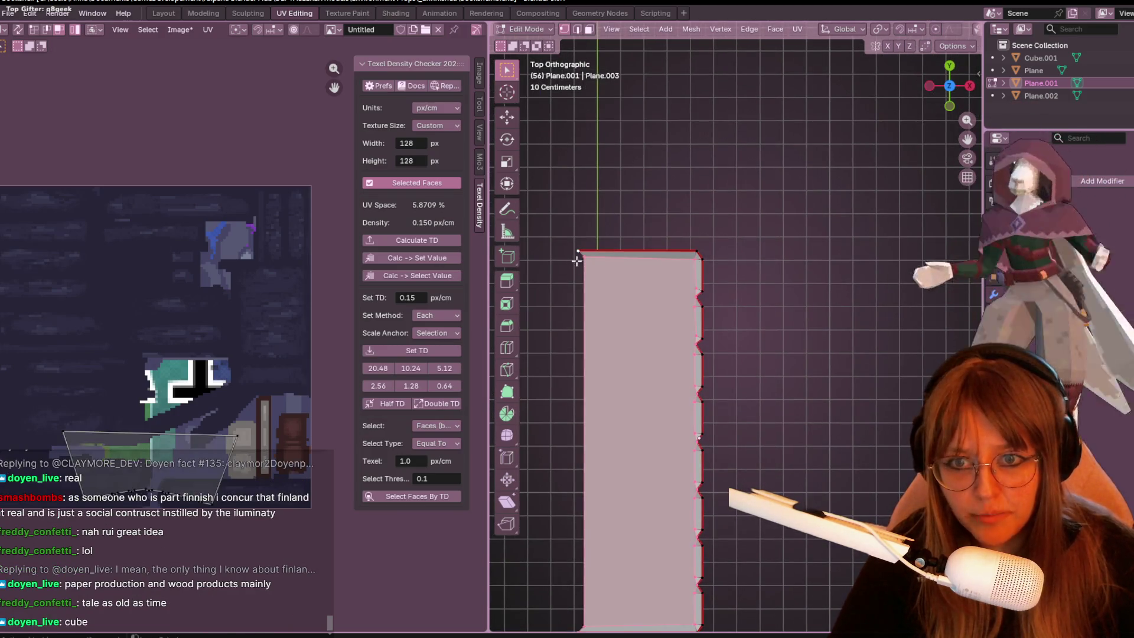
pyautogui.moveTo(610, 476)
pyautogui.mouseDown(button='middle')
pyautogui.moveTo(652, 359)
pyautogui.moveTo(631, 330)
pyautogui.moveTo(643, 343)
pyautogui.moveTo(711, 329)
pyautogui.moveTo(607, 351)
pyautogui.mouseUp(button='middle')
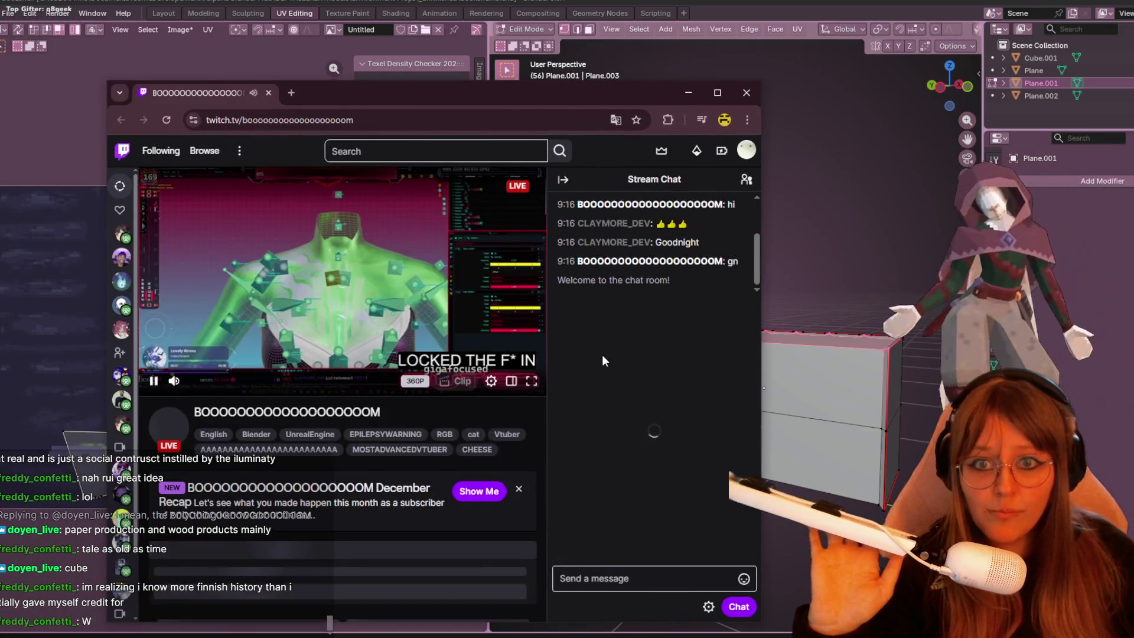
# Send the message 'first' in the stream chat.
pyautogui.click(550, 577)
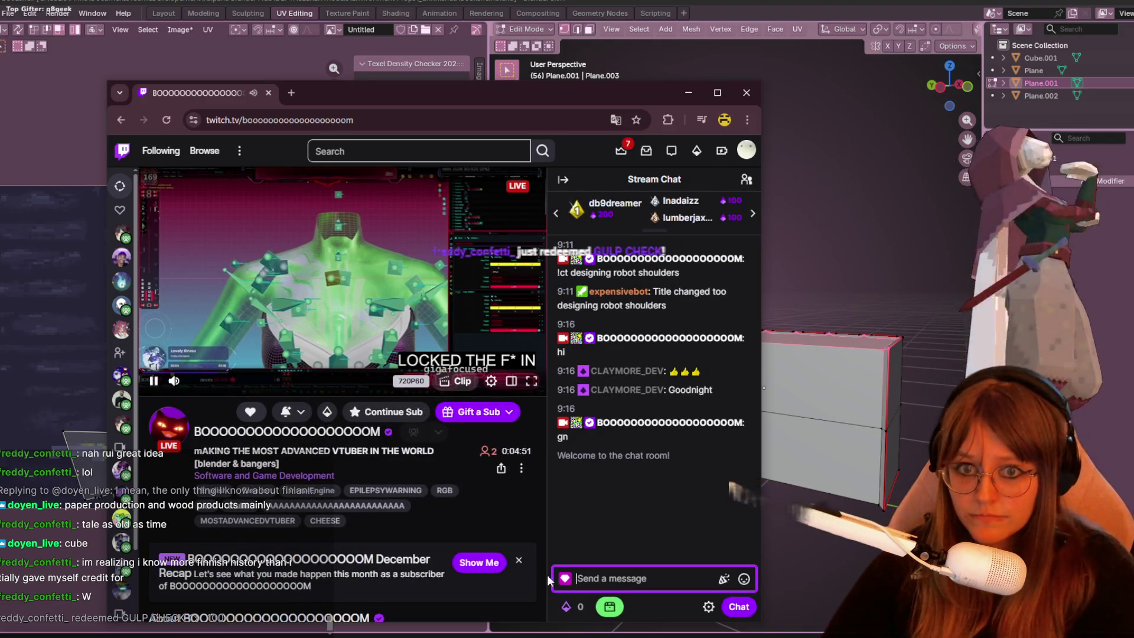
pyautogui.write('first')
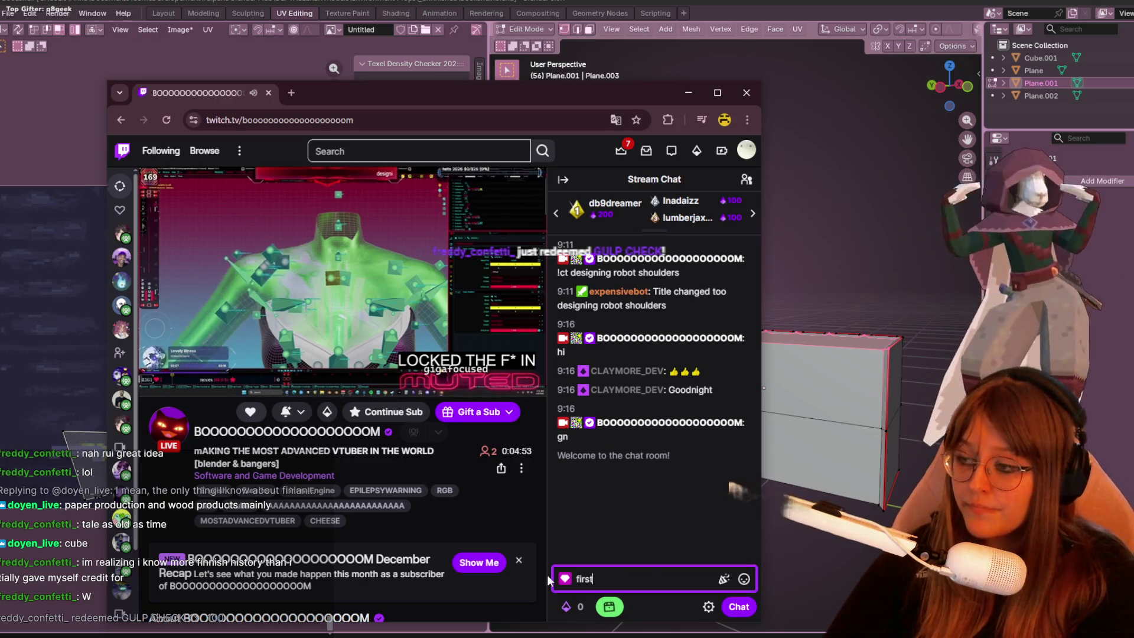
pyautogui.press('Return')
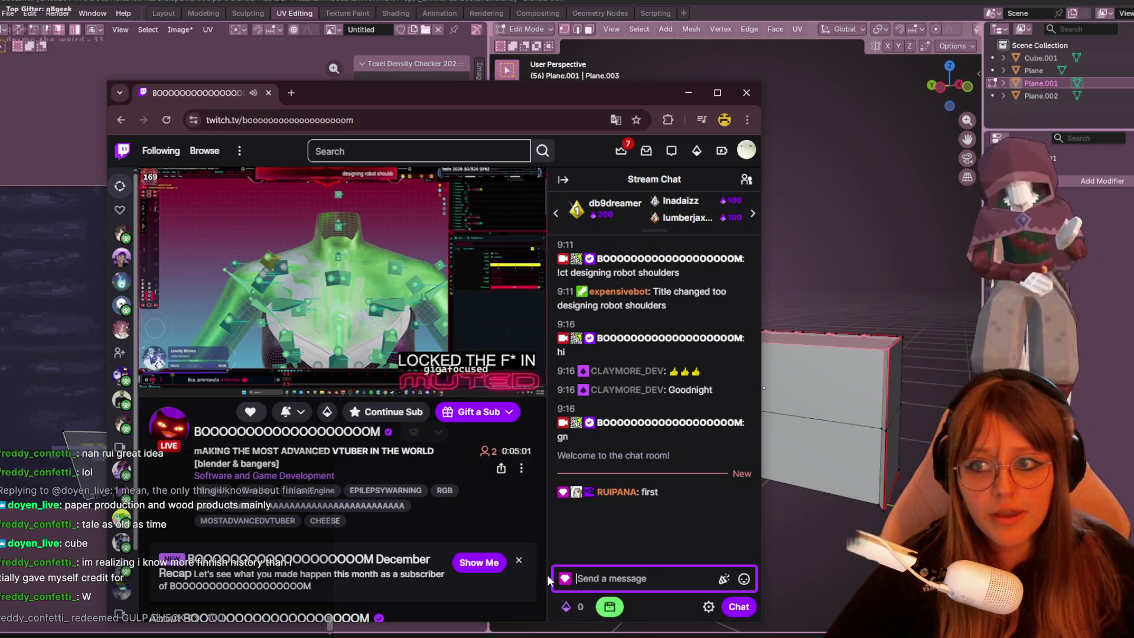
pyautogui.hotkey('alt', 'Tab')
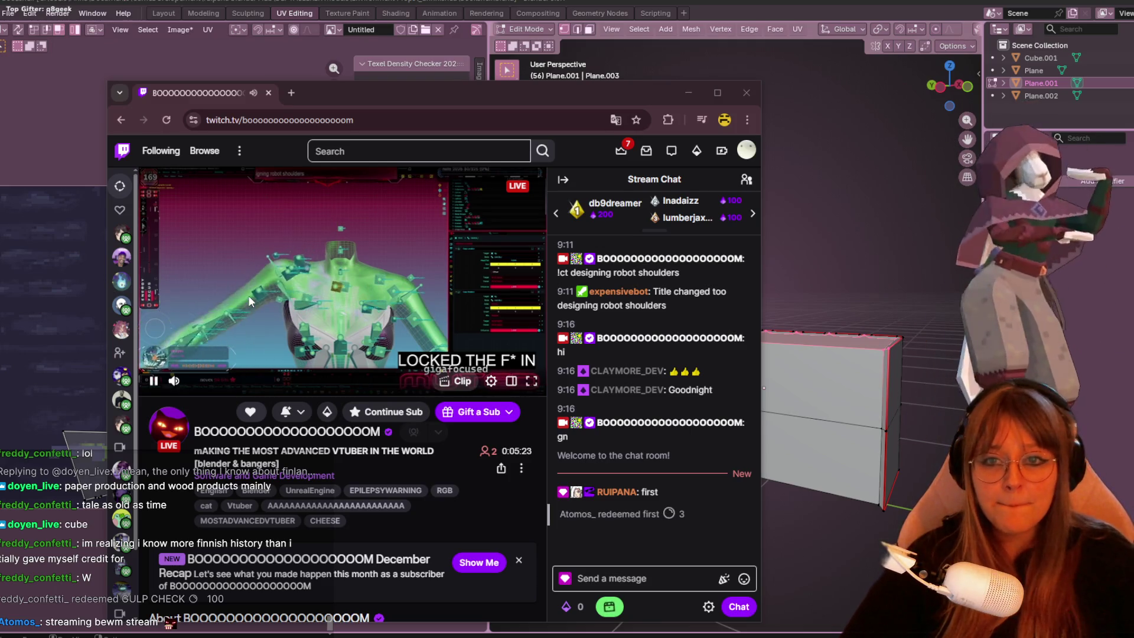
# Claim the bonus channel points and redeem the FIRST reward.
pyautogui.click(744, 578)
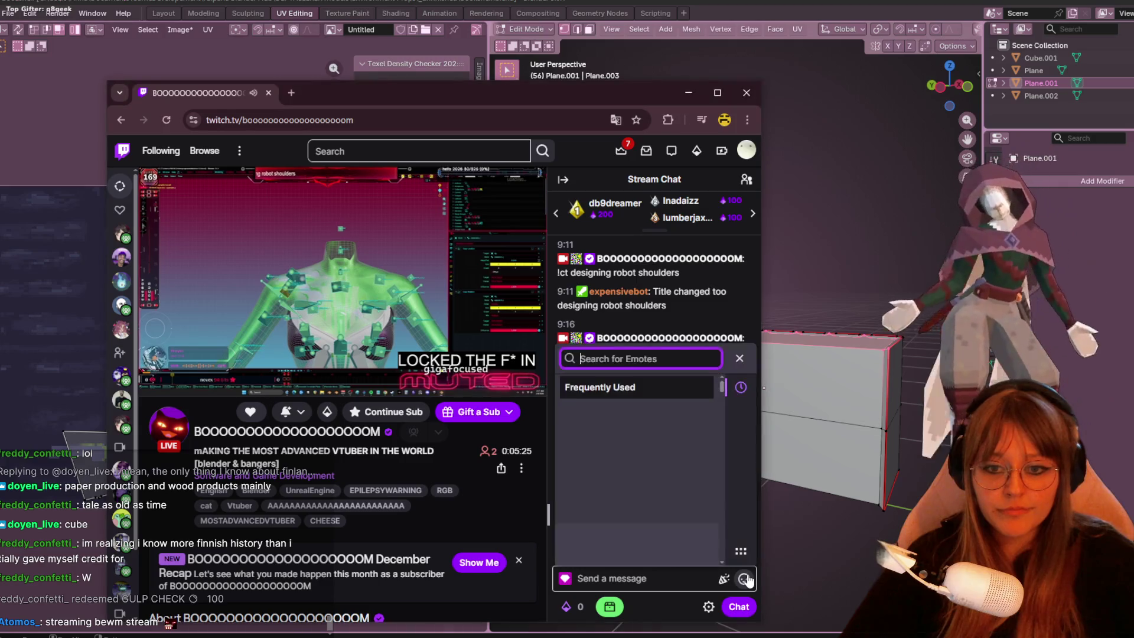
pyautogui.click(608, 607)
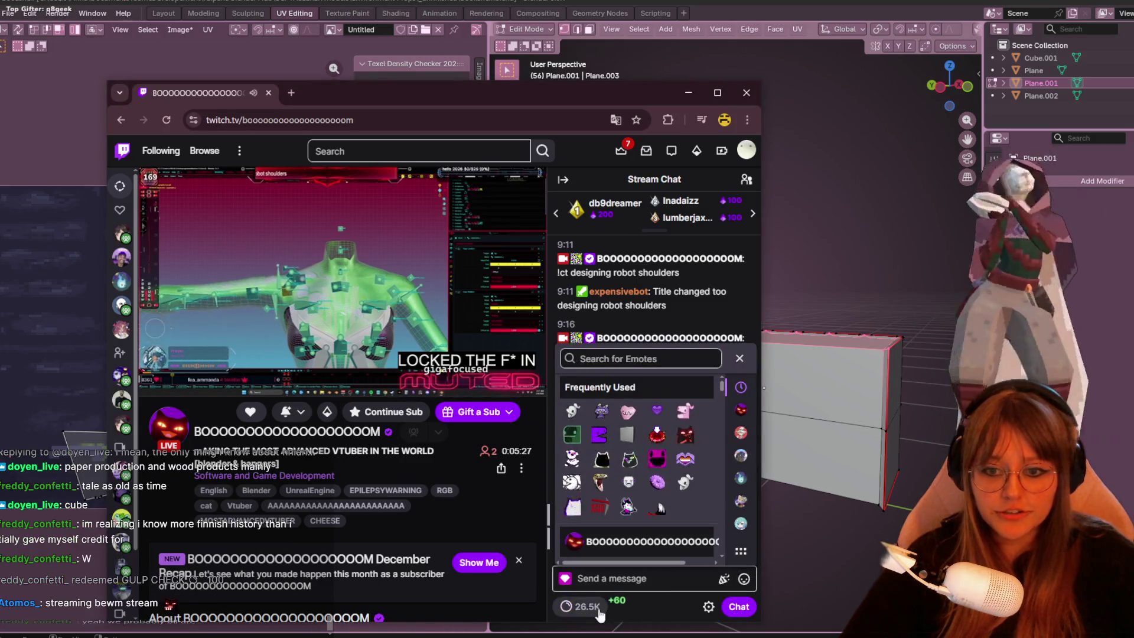
pyautogui.click(596, 610)
pyautogui.click(650, 449)
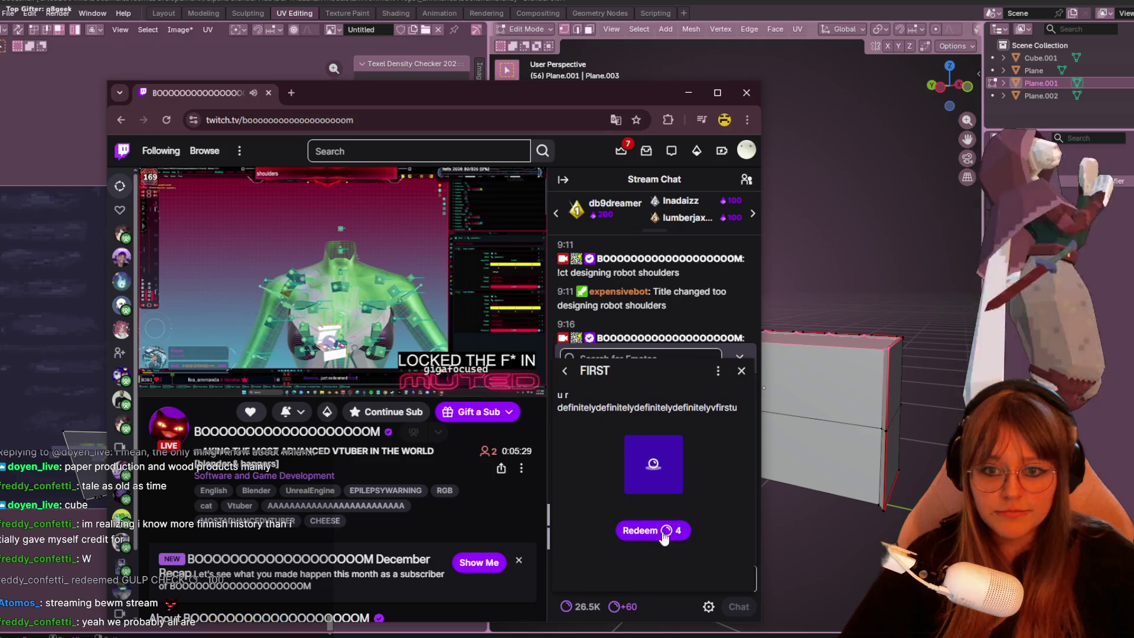
pyautogui.click(664, 530)
# Post 'oWNEDDDD' in chat, then reopen the FIRST reward and send 'OWNEDDD'.
pyautogui.click(677, 569)
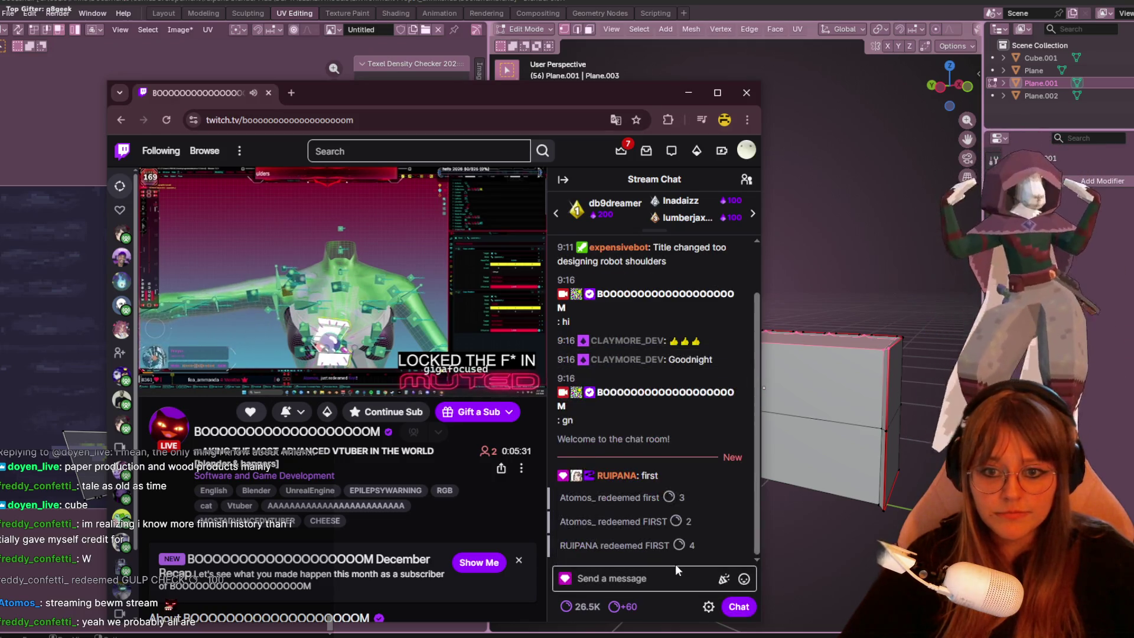
pyautogui.write('o')
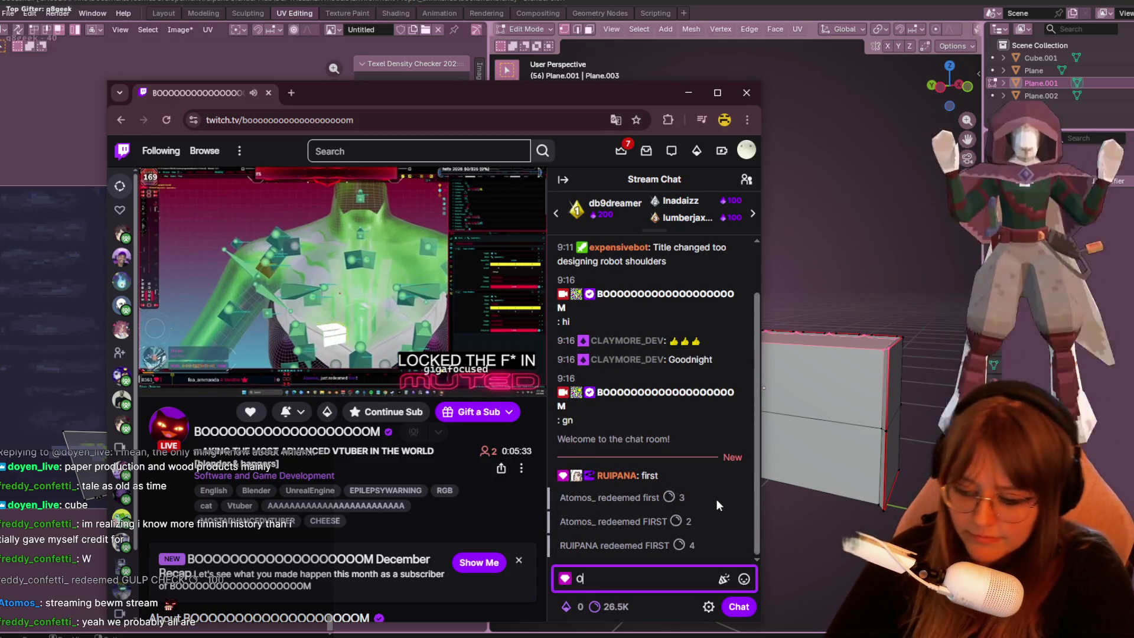
pyautogui.write('WNEDDDD')
pyautogui.press('Return')
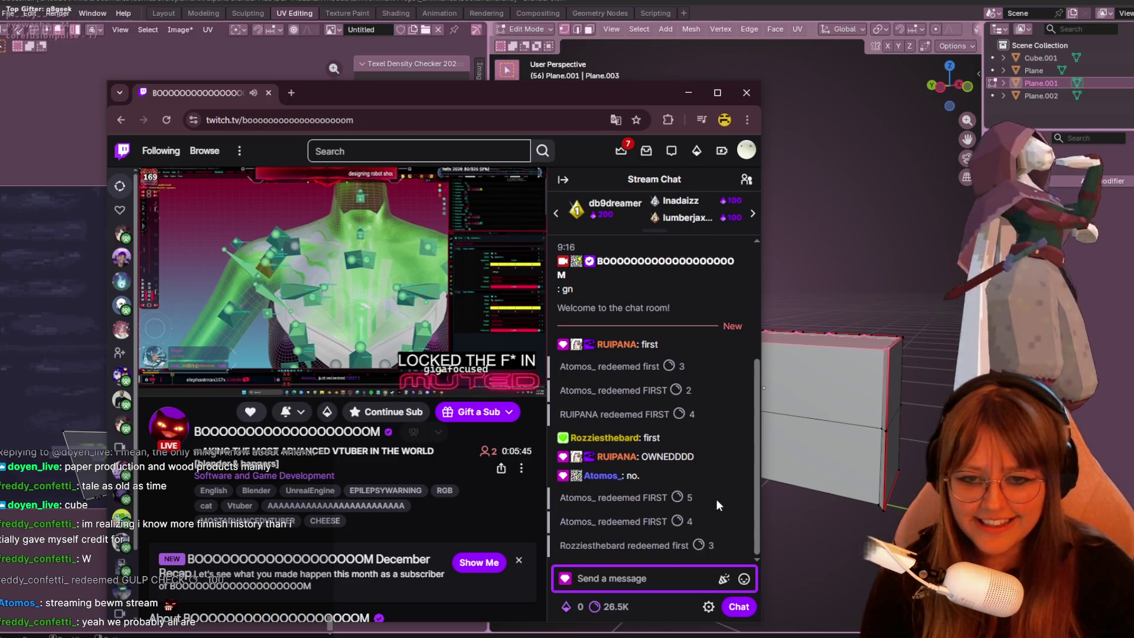
pyautogui.click(605, 606)
pyautogui.scroll(-1, 734, 517)
pyautogui.scroll(-1, 734, 516)
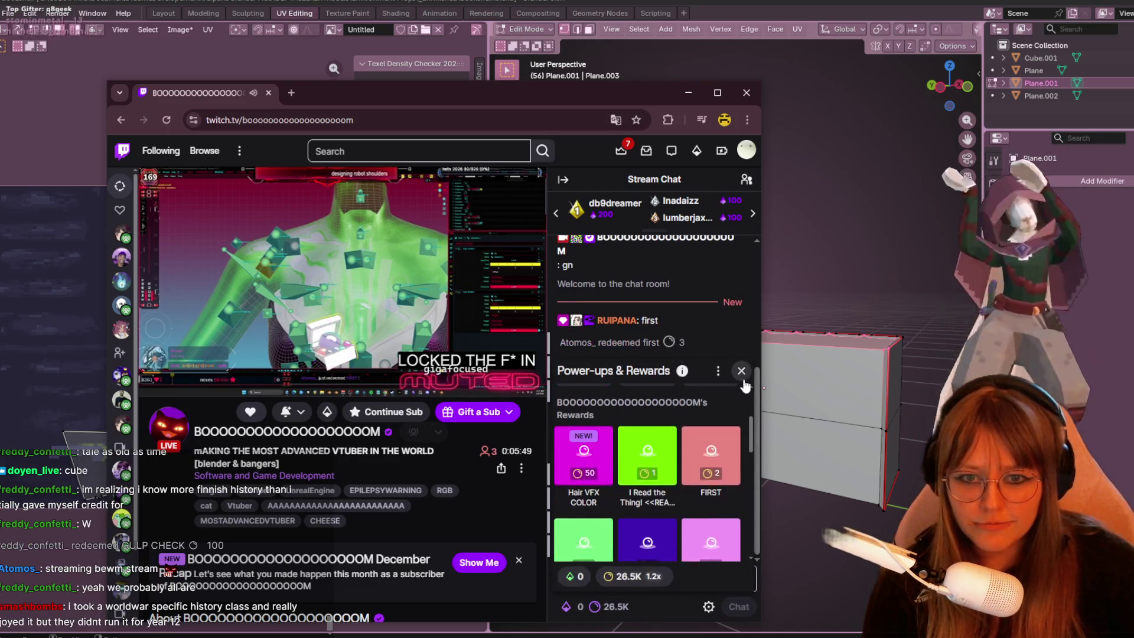
pyautogui.click(731, 467)
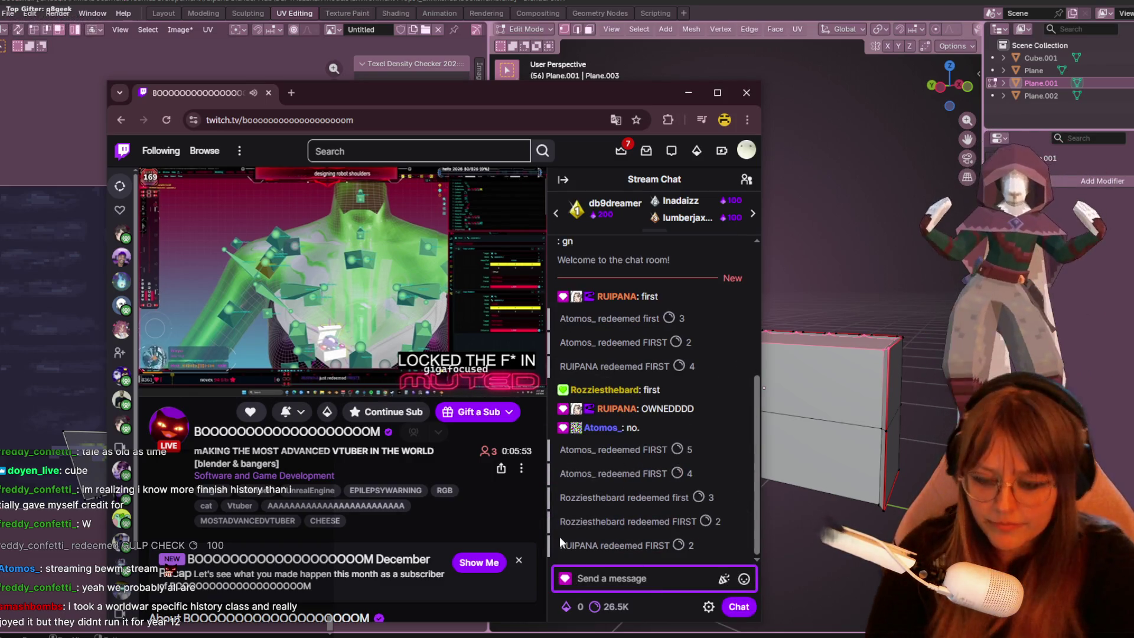
pyautogui.write('OWNEDDD')
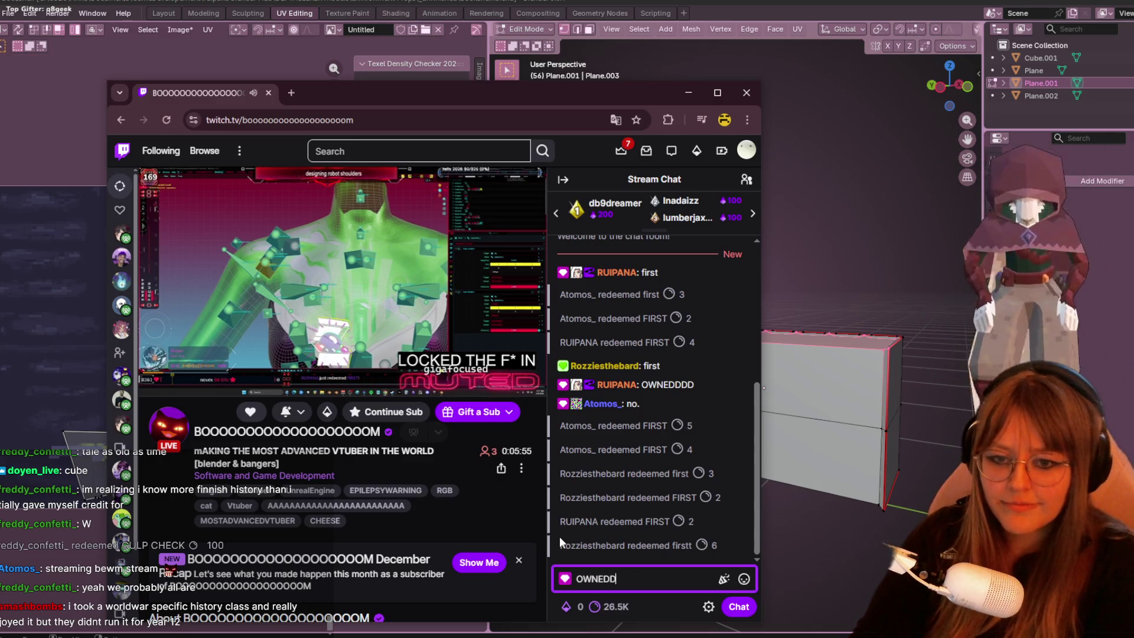
pyautogui.press('Return')
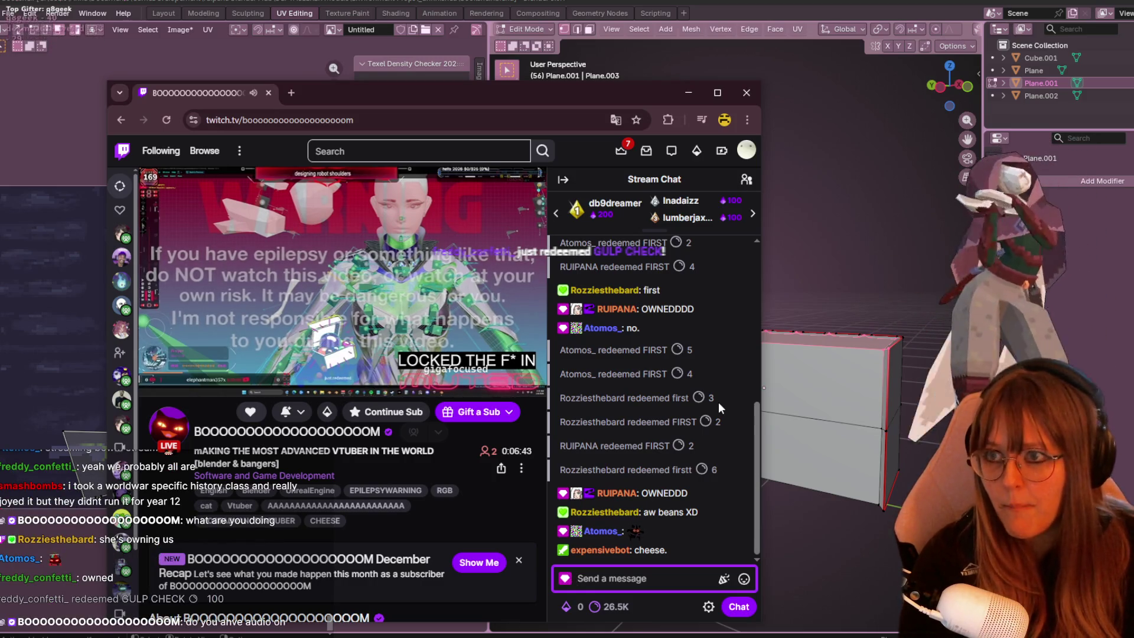
pyautogui.click(605, 505)
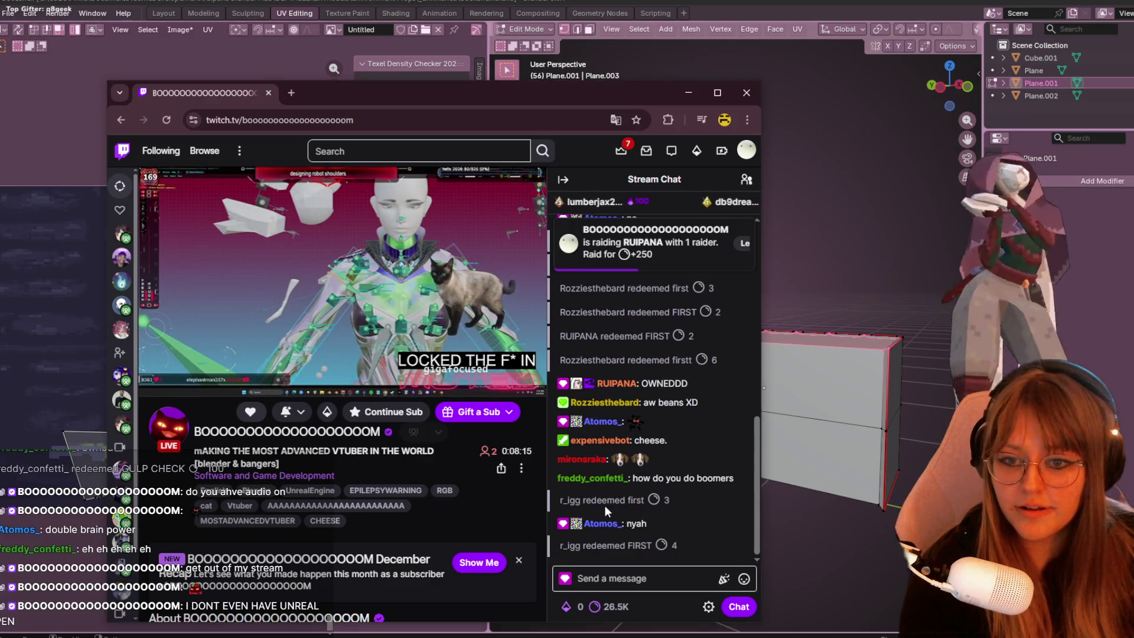
# Redeem the channel's 'first' reward from the rewards panel.
pyautogui.click(602, 606)
pyautogui.scroll(-3, 675, 495)
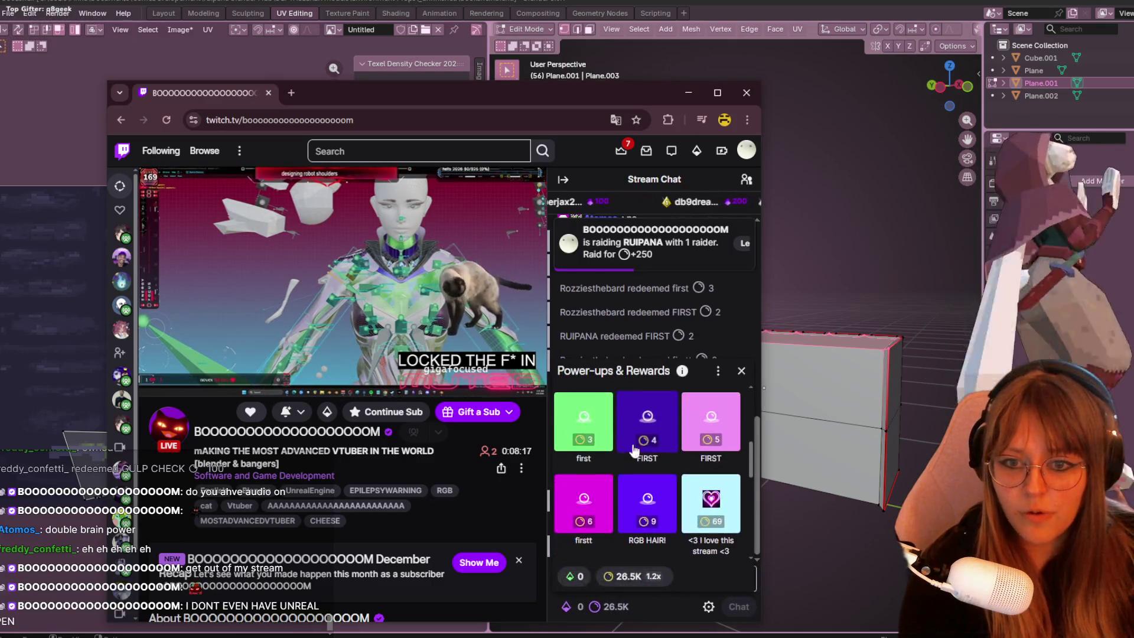
pyautogui.click(629, 500)
pyautogui.click(648, 532)
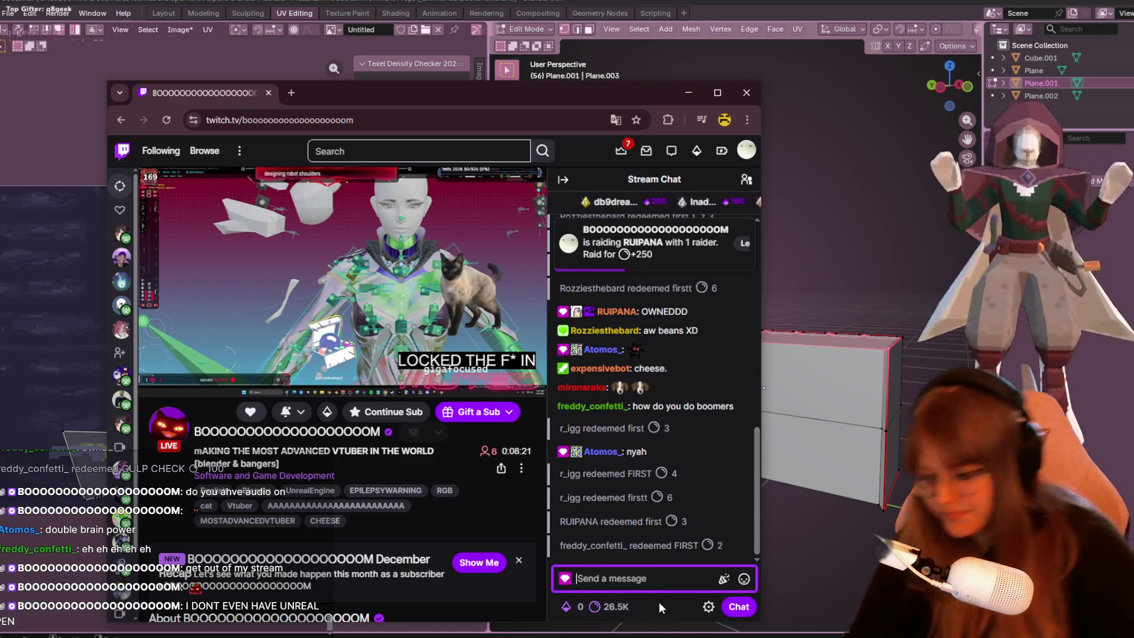
# Post the message 'OWNED' in the stream chat.
pyautogui.write('OWNED')
pyautogui.press('Return')
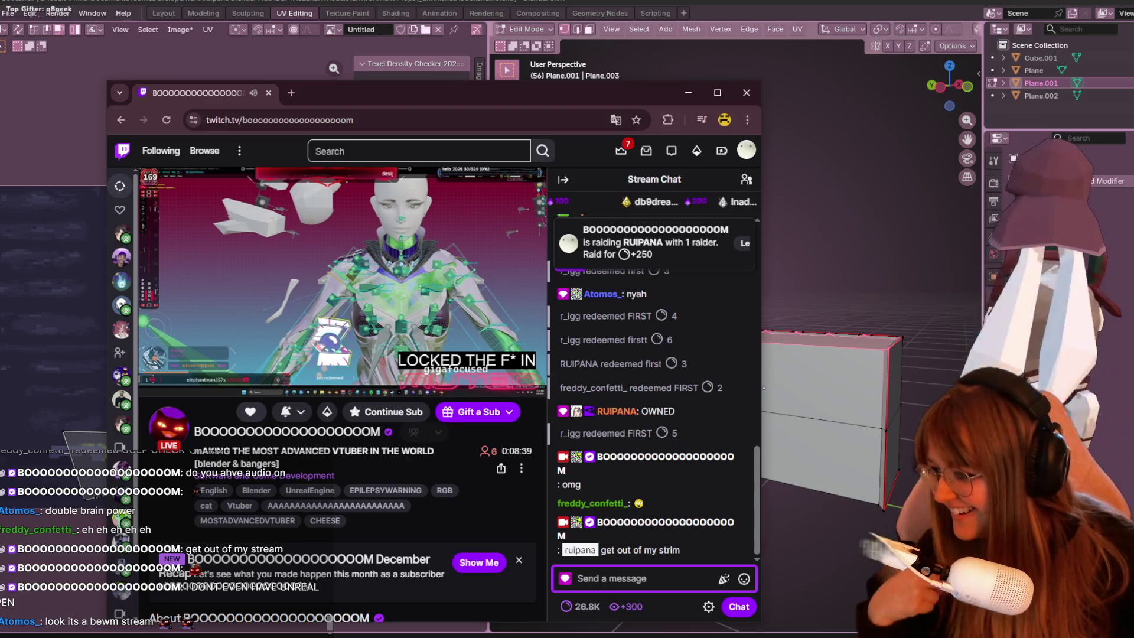
pyautogui.hotkey('alt', 'Tab')
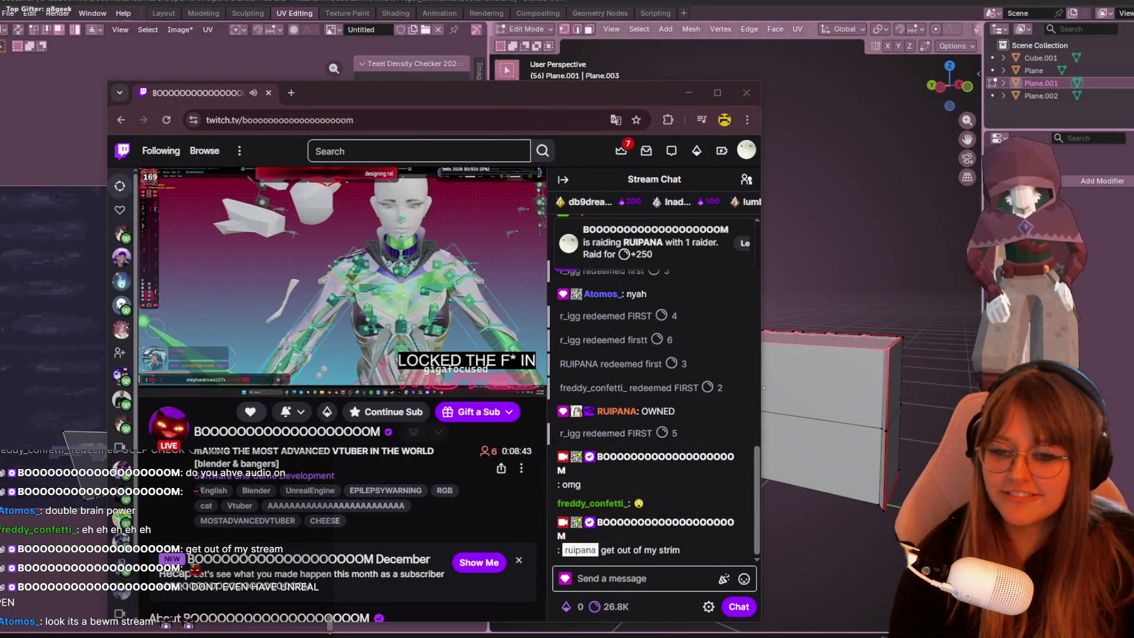
pyautogui.moveTo(185, 247)
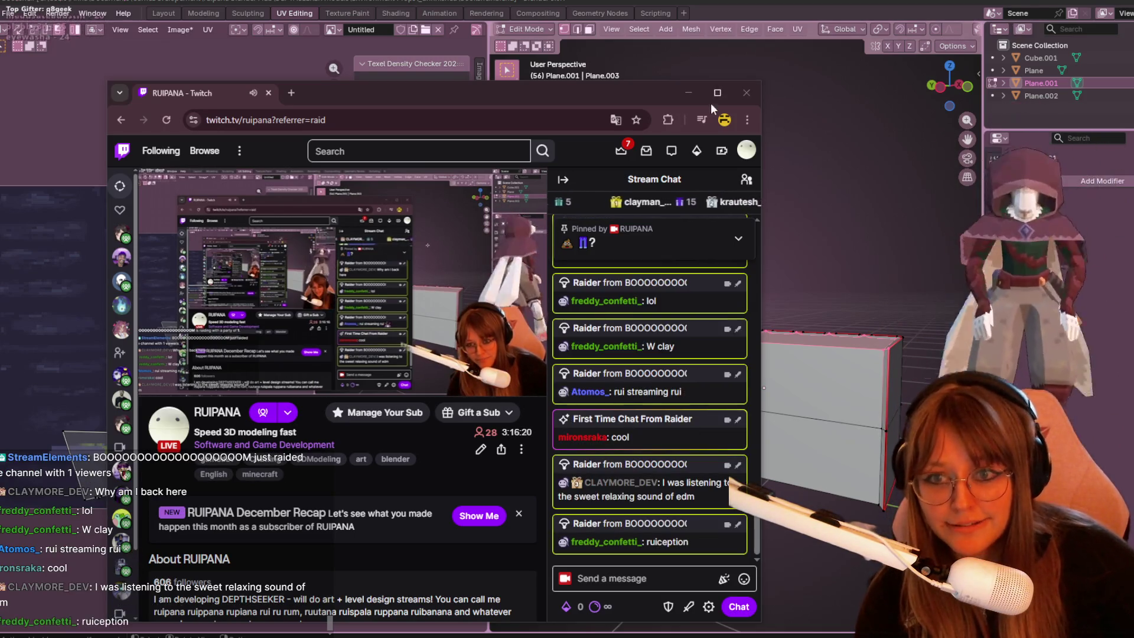
# Close the stream browser window after the raid lands on the new channel.
pyautogui.click(746, 93)
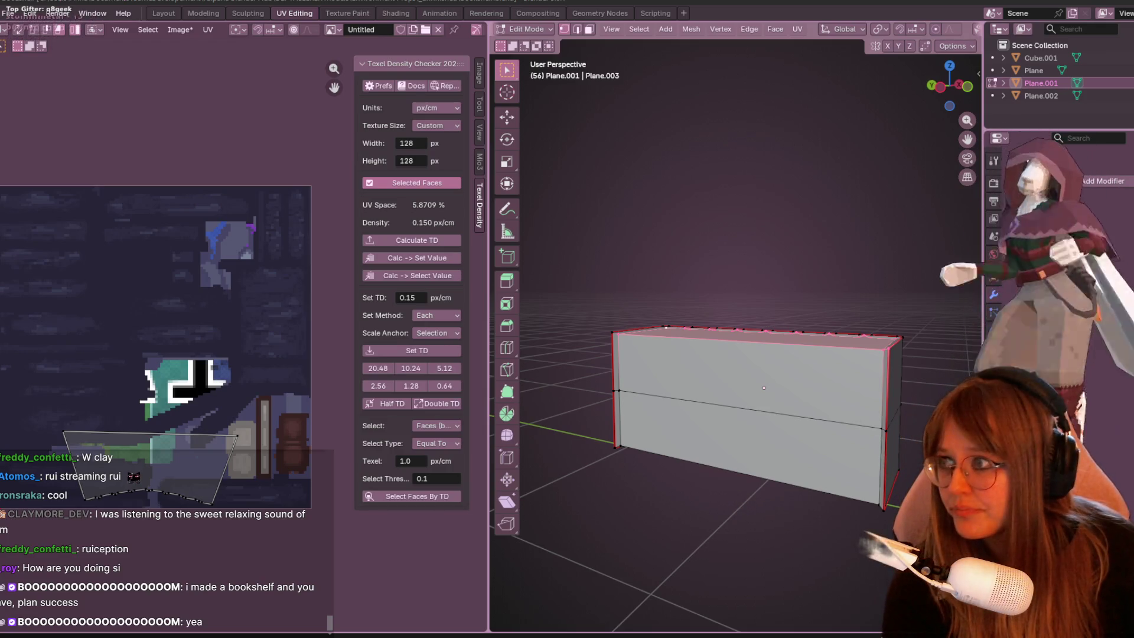
pyautogui.hotkey('alt', 'Tab')
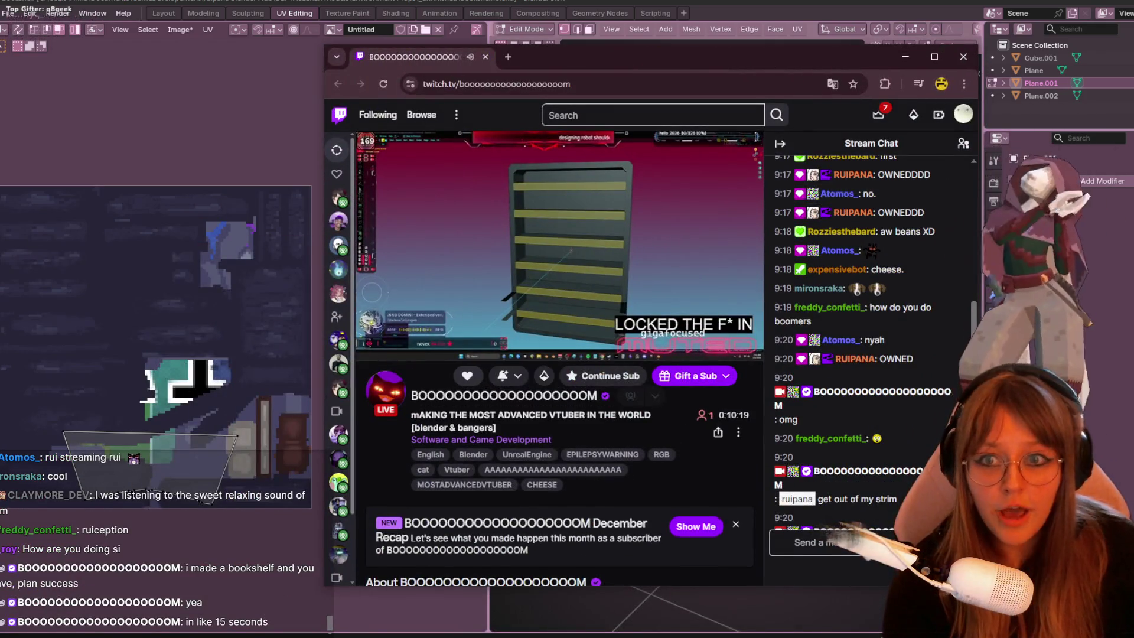
pyautogui.click(827, 542)
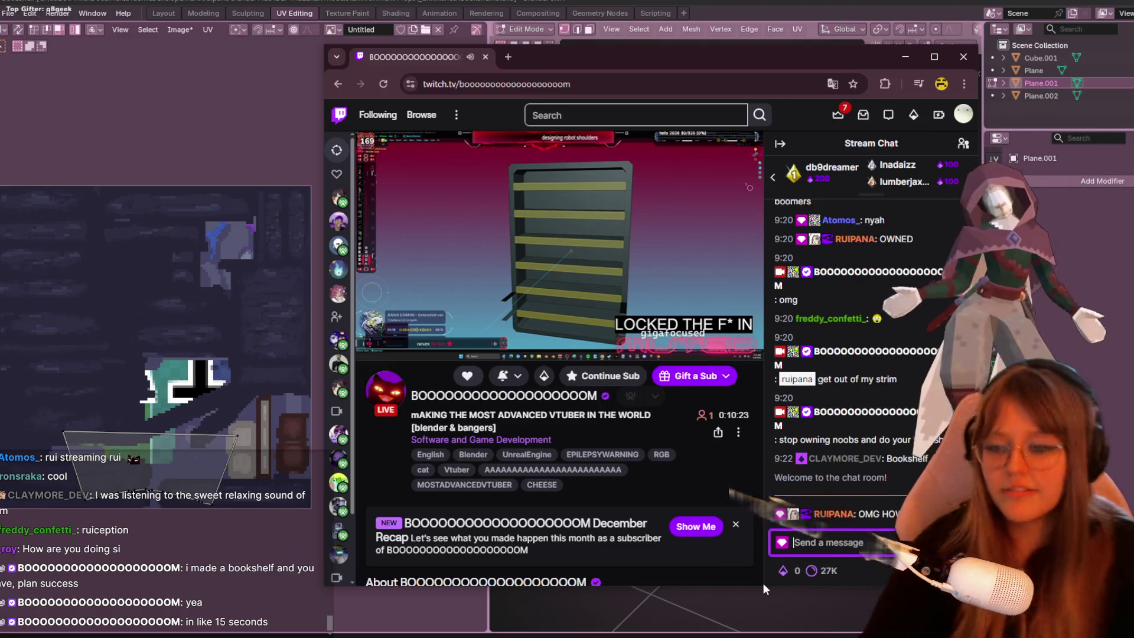
pyautogui.hotkey('alt', 'Tab')
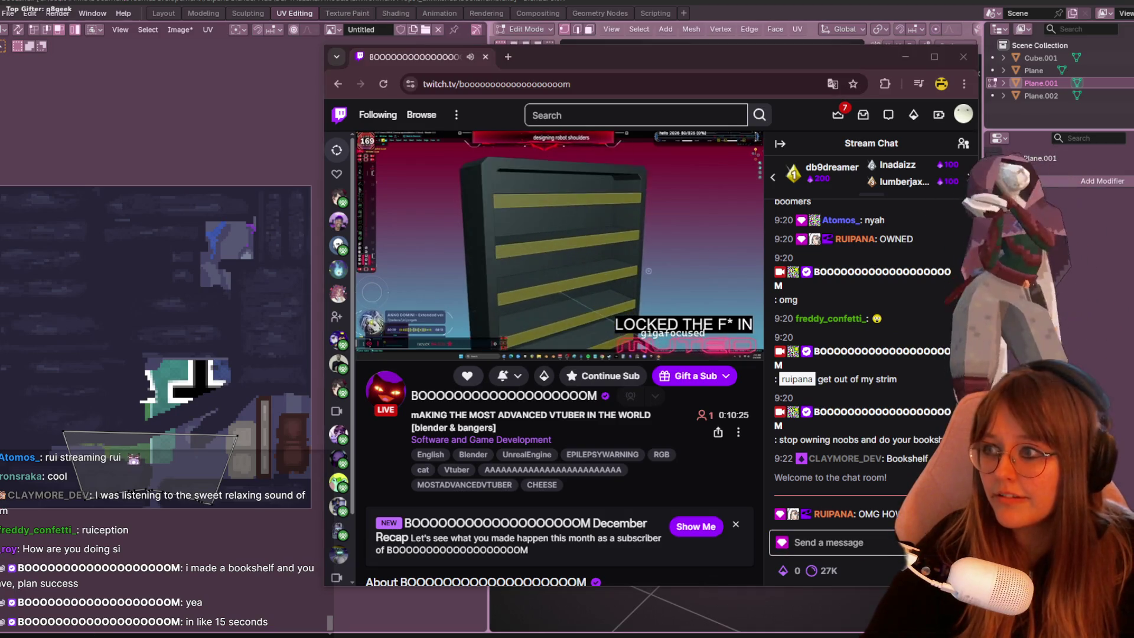
pyautogui.hotkey('alt', 'Tab')
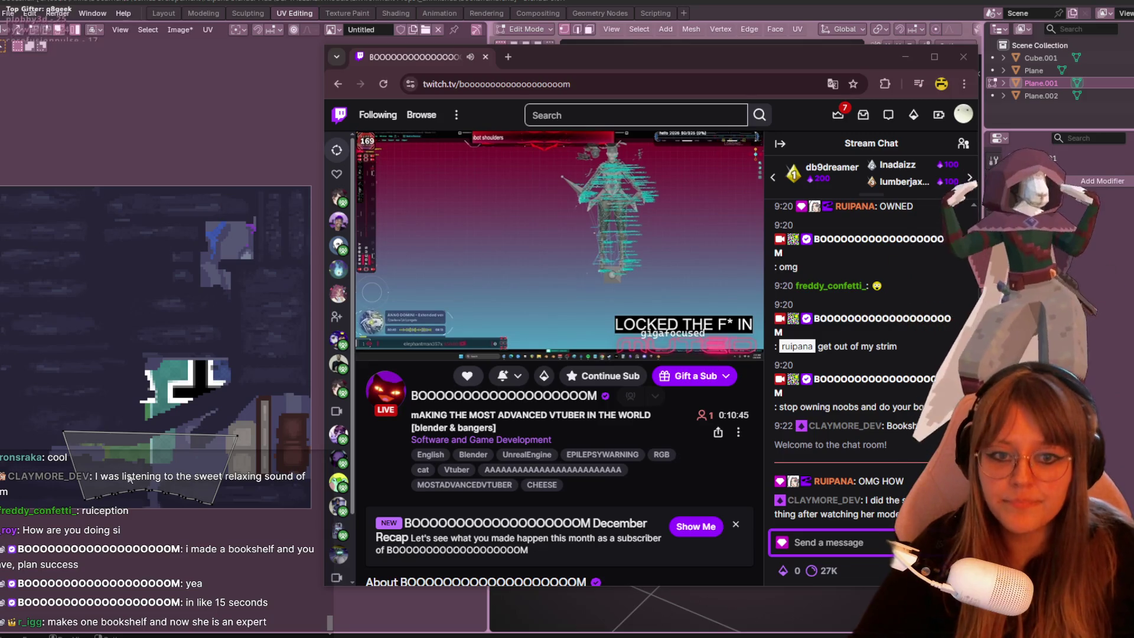
pyautogui.moveTo(339, 459)
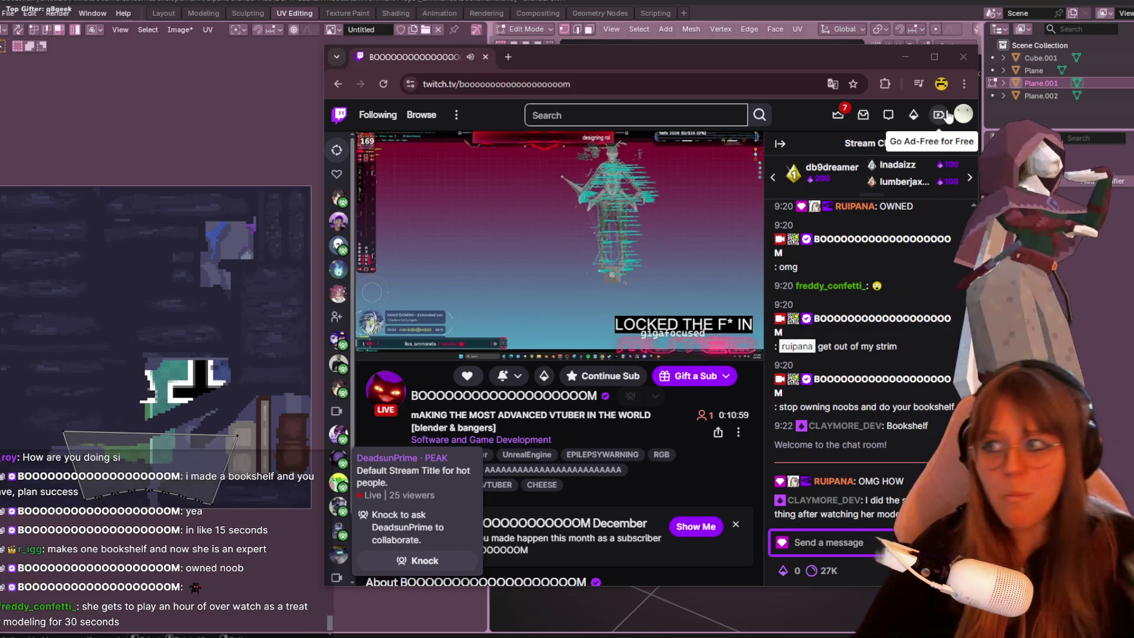
pyautogui.click(964, 58)
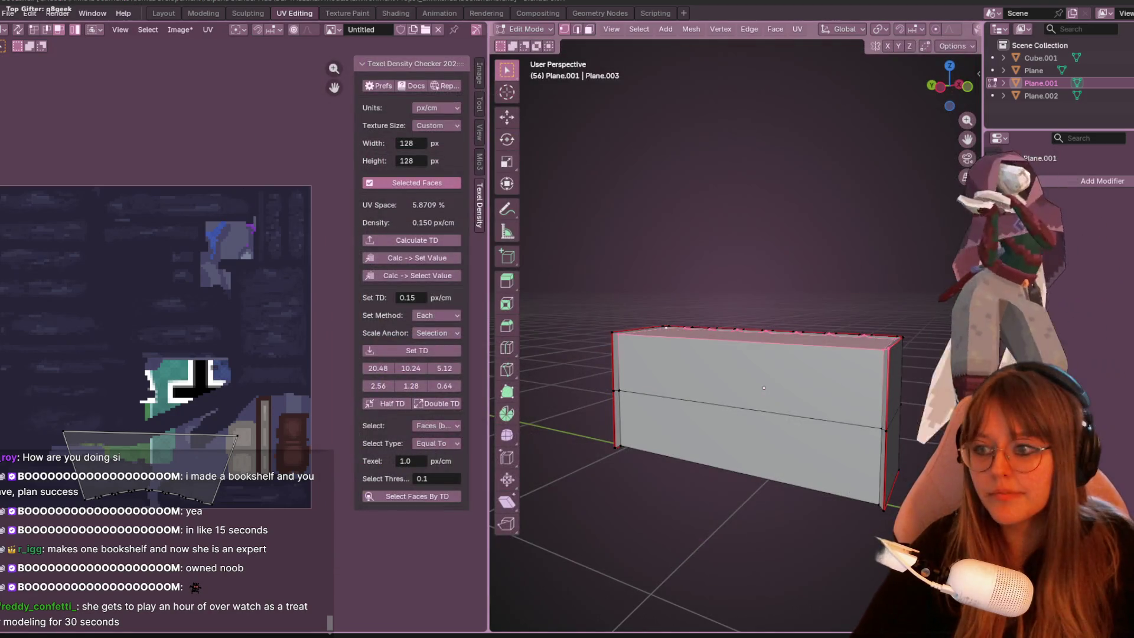
# Select the island's bottom-row UV vertices and scale them to 0 vertically into a straight line.
pyautogui.scroll(1, 71, 620)
pyautogui.click(271, 442)
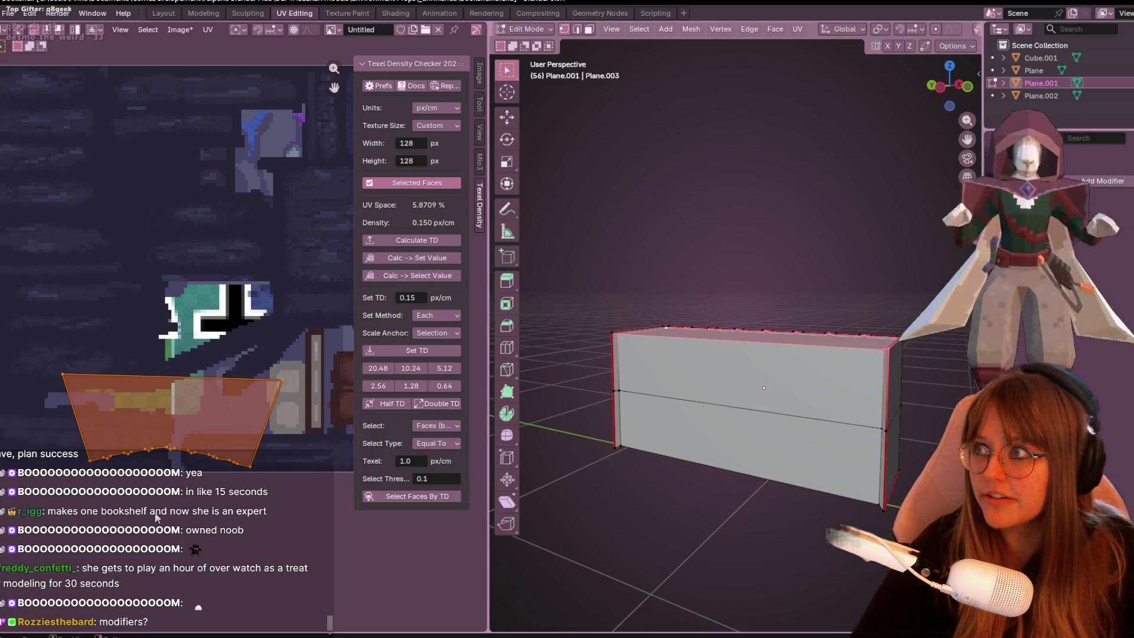
pyautogui.click(307, 491)
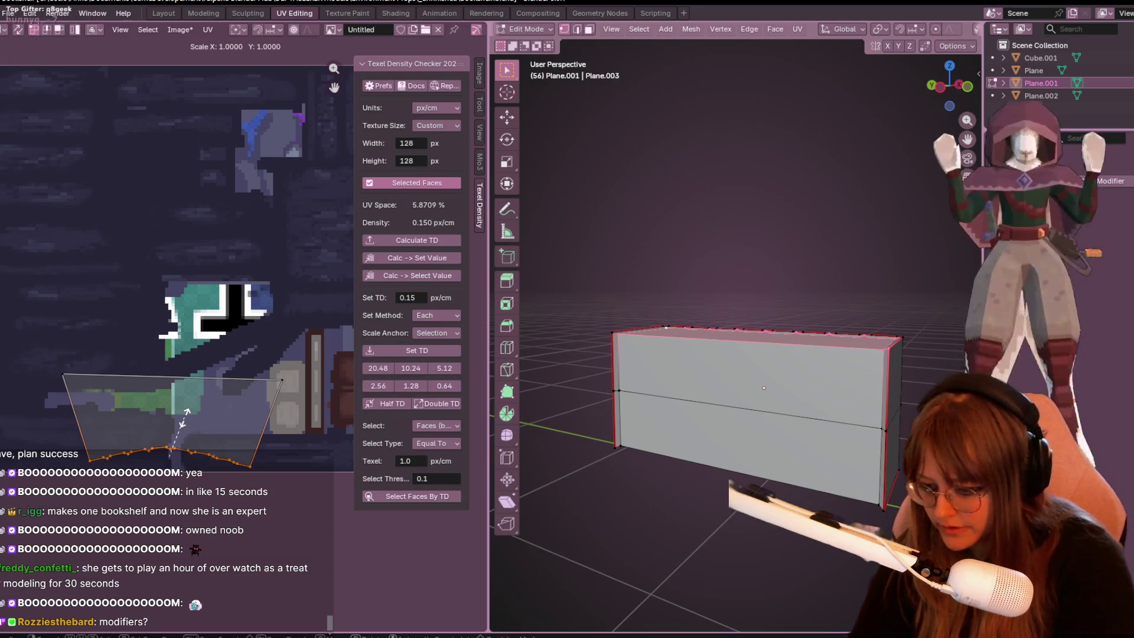
pyautogui.press('x')
pyautogui.press('0')
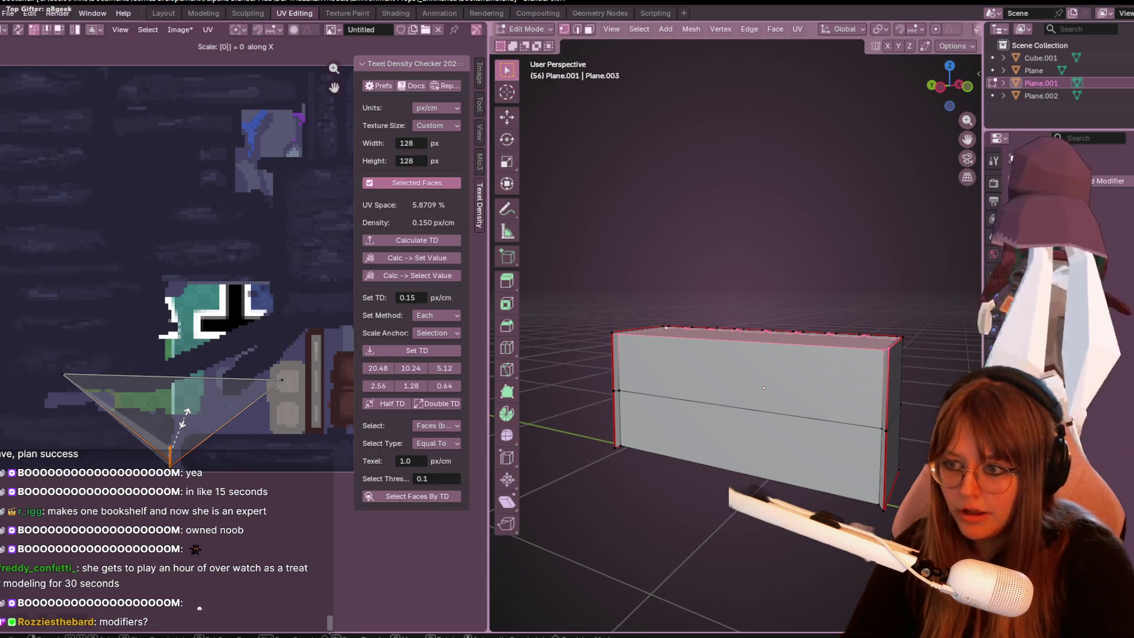
pyautogui.press('Escape')
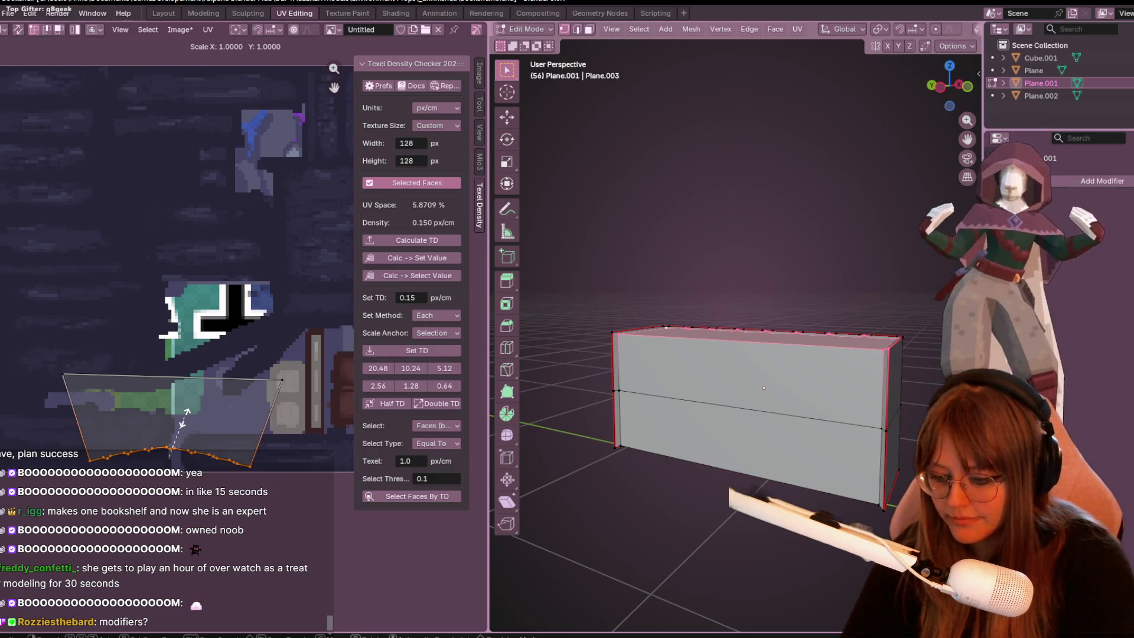
pyautogui.press('0')
pyautogui.press('Return')
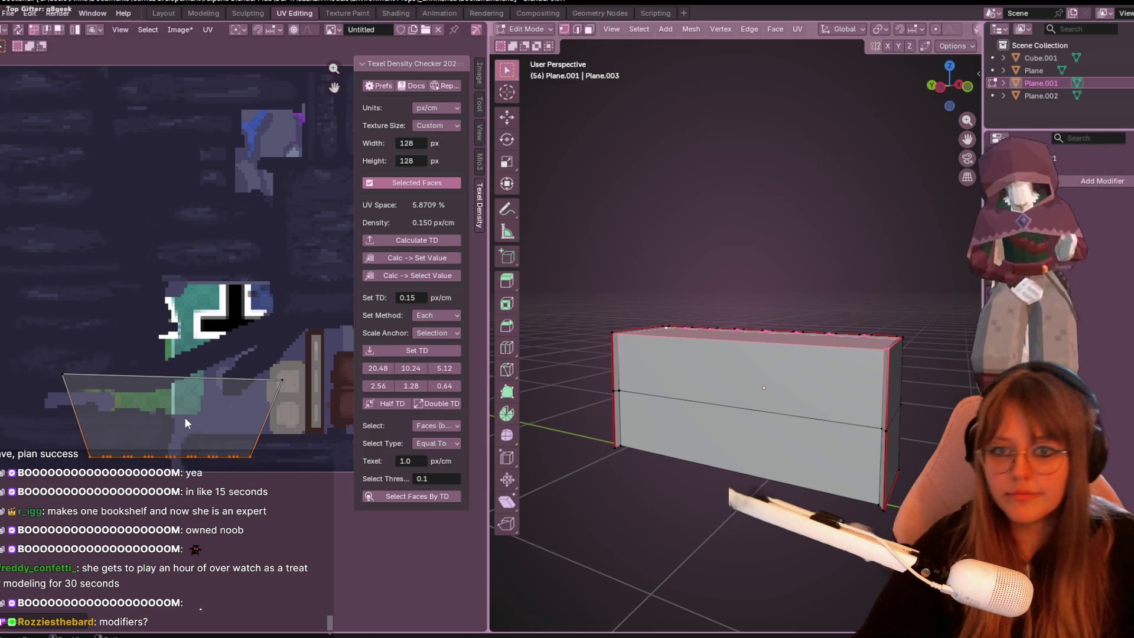
pyautogui.scroll(1, 778, 407)
pyautogui.moveTo(779, 407)
pyautogui.mouseDown(button='middle')
pyautogui.moveTo(785, 384)
pyautogui.moveTo(768, 425)
pyautogui.moveTo(809, 462)
pyautogui.moveTo(812, 494)
pyautogui.moveTo(737, 424)
pyautogui.mouseUp(button='middle')
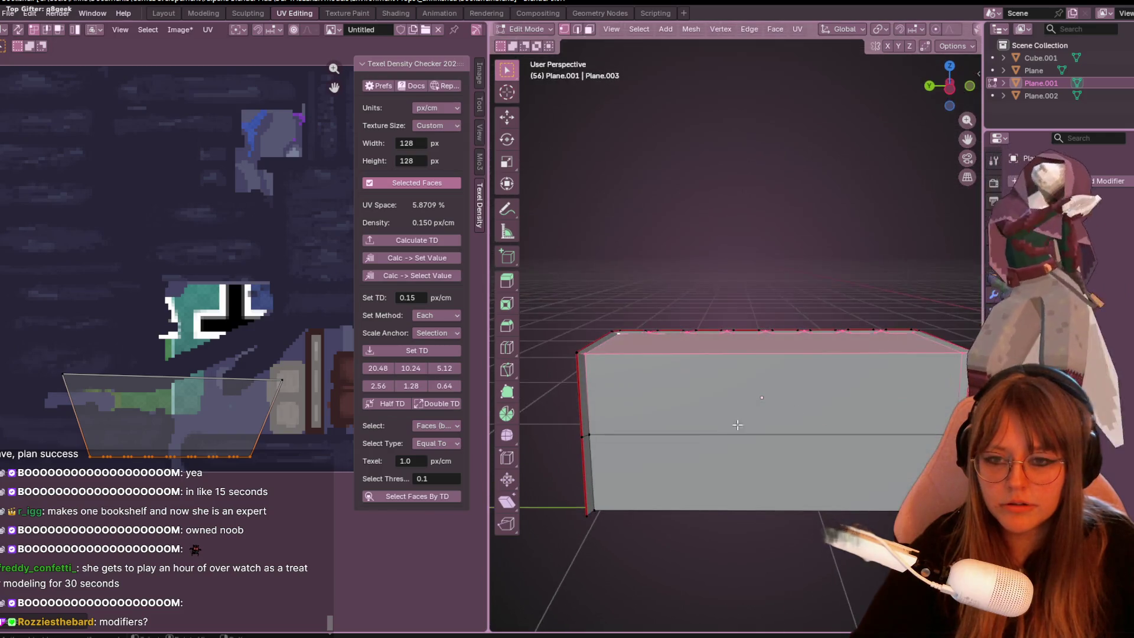
# Orbit beneath the book-row box and select one of its corner vertices.
pyautogui.moveTo(677, 488)
pyautogui.mouseDown(button='middle')
pyautogui.moveTo(818, 483)
pyautogui.moveTo(694, 455)
pyautogui.moveTo(651, 357)
pyautogui.moveTo(575, 333)
pyautogui.mouseUp(button='middle')
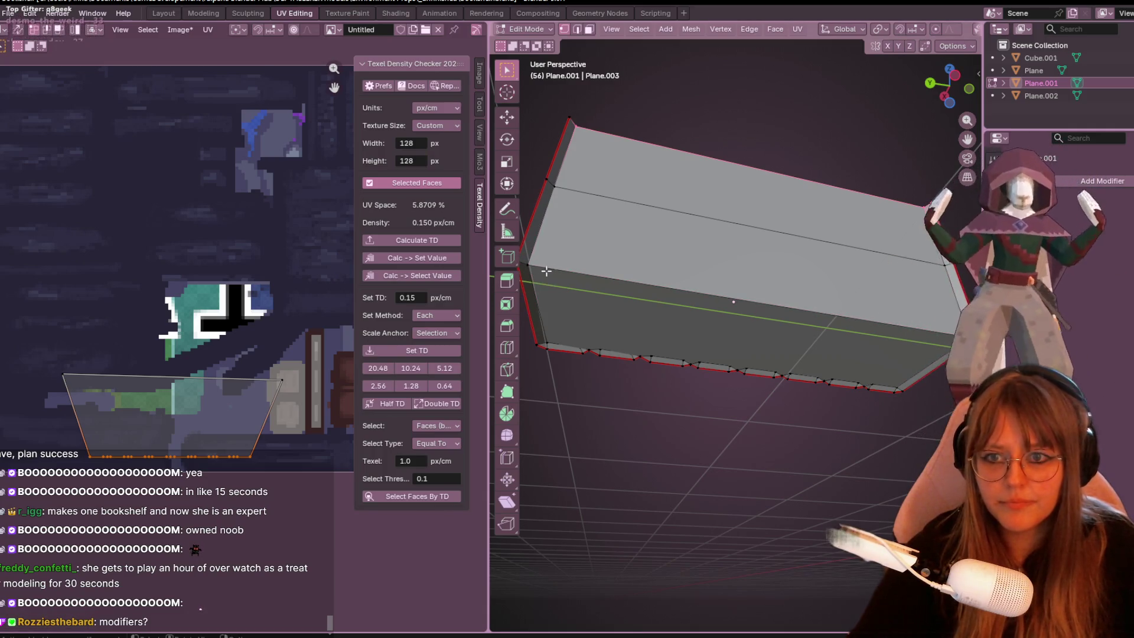
pyautogui.moveTo(591, 290); pyautogui.dragTo(591, 287, button='middle')
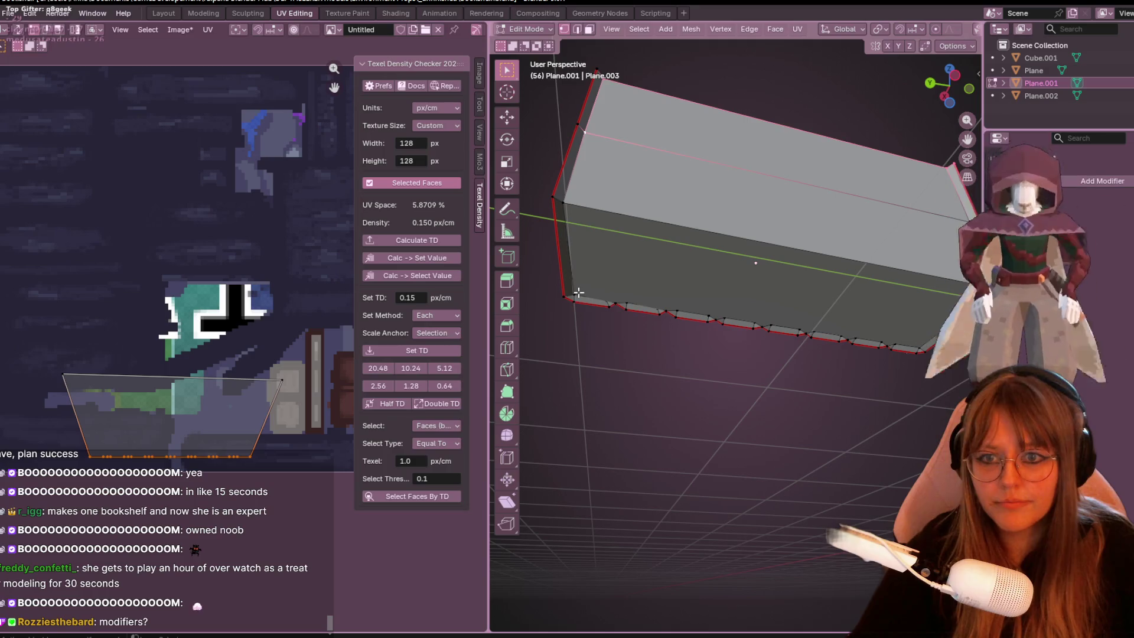
pyautogui.moveTo(751, 262)
pyautogui.mouseDown(button='middle')
pyautogui.moveTo(746, 337)
pyautogui.moveTo(621, 183)
pyautogui.mouseUp(button='middle')
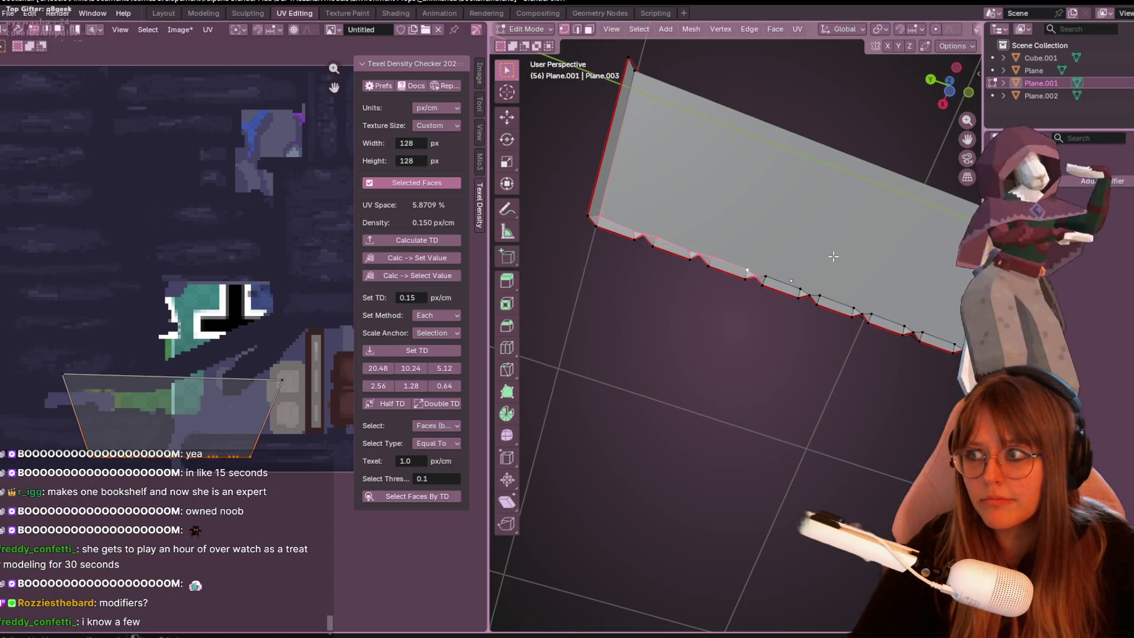
pyautogui.moveTo(834, 280)
pyautogui.mouseDown(button='middle')
pyautogui.moveTo(850, 253)
pyautogui.moveTo(875, 324)
pyautogui.moveTo(756, 297)
pyautogui.mouseUp(button='middle')
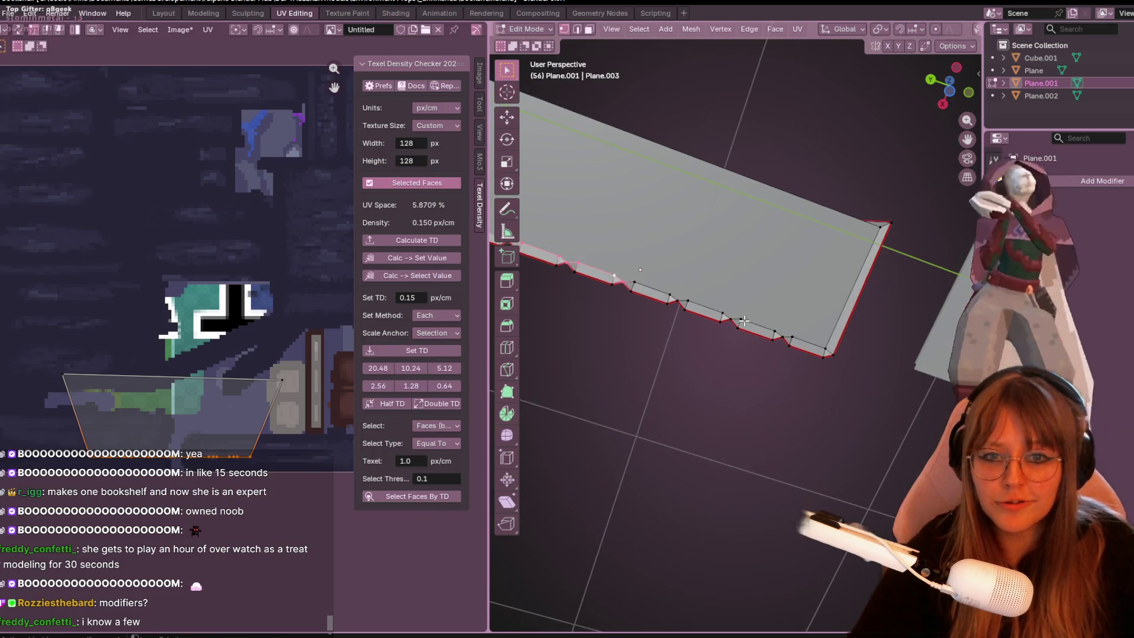
pyautogui.click(824, 330)
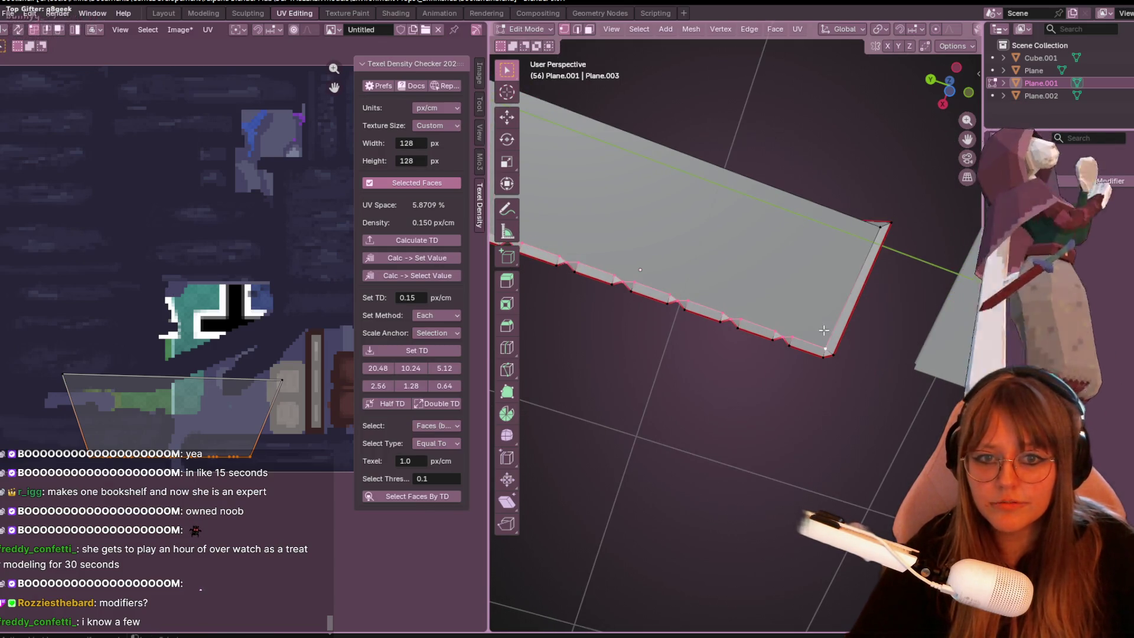
pyautogui.moveTo(855, 160); pyautogui.dragTo(834, 271, button='middle')
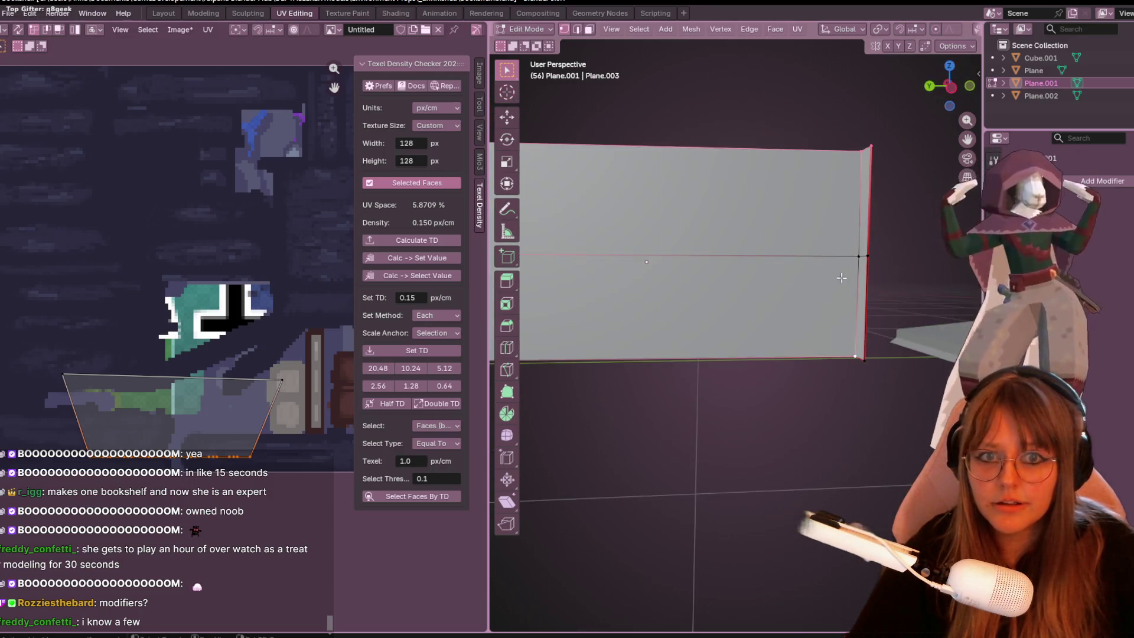
# Clear the seam on the box's upper face, check the lower face, then deselect all.
pyautogui.keyDown('shift'); pyautogui.click(721, 203); pyautogui.keyUp('shift')
pyautogui.scroll(-3, 766, 302)
pyautogui.moveTo(766, 302)
pyautogui.mouseDown(button='middle')
pyautogui.moveTo(702, 460)
pyautogui.moveTo(821, 456)
pyautogui.moveTo(688, 392)
pyautogui.mouseUp(button='middle')
pyautogui.hotkey('ctrl', 'e')
pyautogui.click(702, 455)
pyautogui.keyDown('shift'); pyautogui.click(624, 385); pyautogui.keyUp('shift')
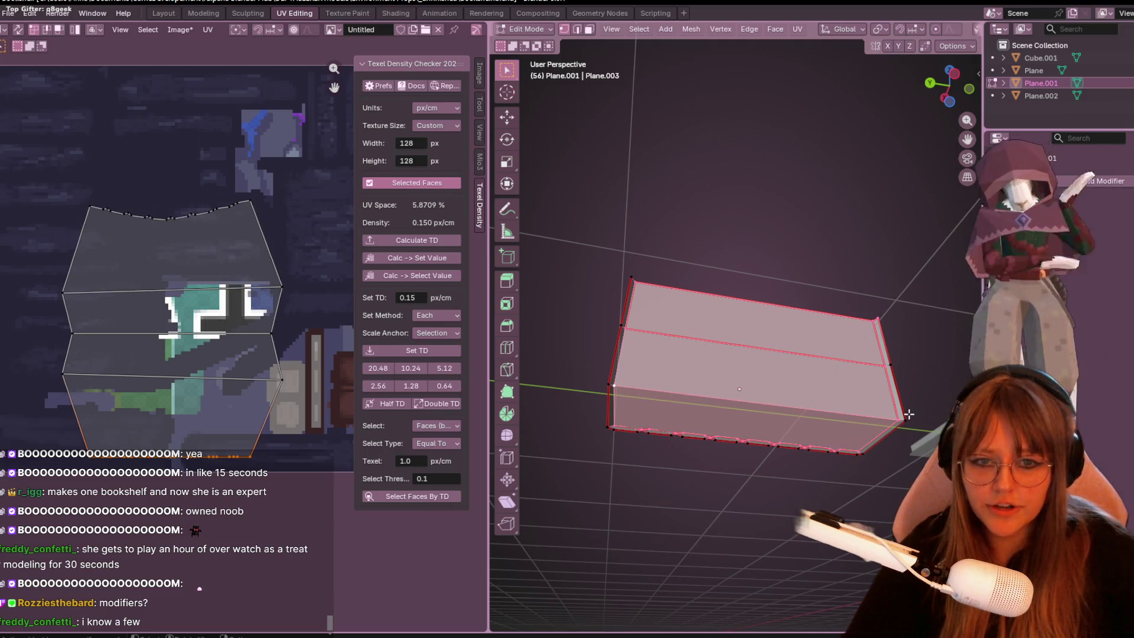
pyautogui.moveTo(882, 412); pyautogui.dragTo(768, 377, button='middle')
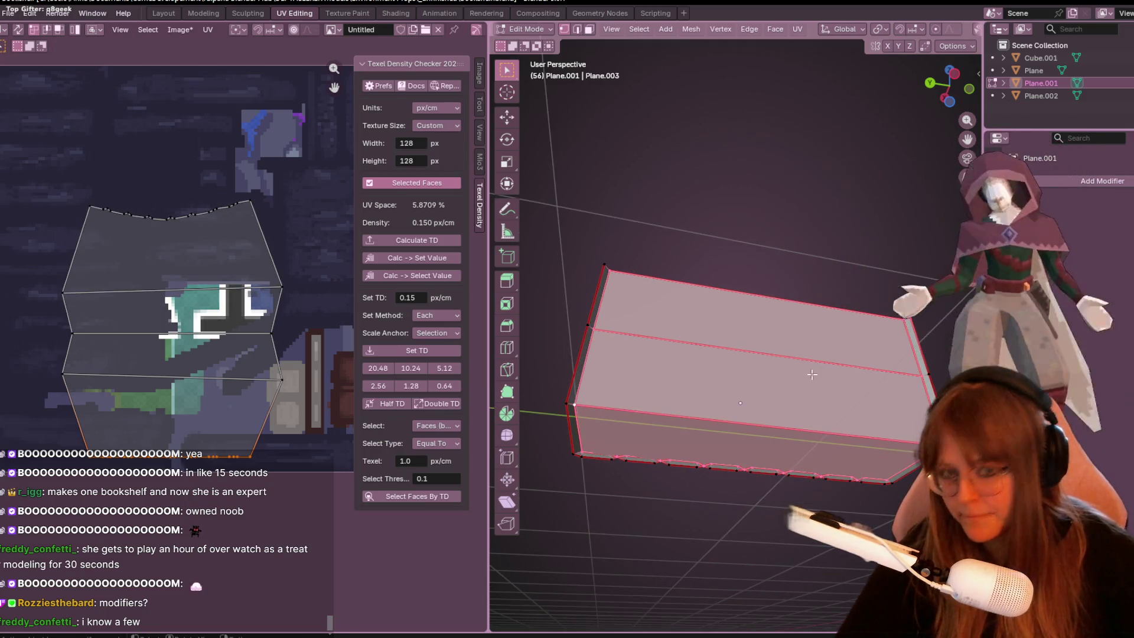
pyautogui.hotkey('alt', 'a')
pyautogui.moveTo(598, 342)
pyautogui.mouseDown(button='middle')
pyautogui.moveTo(688, 339)
pyautogui.moveTo(670, 374)
pyautogui.moveTo(607, 342)
pyautogui.moveTo(545, 363)
pyautogui.moveTo(812, 368)
pyautogui.moveTo(795, 380)
pyautogui.mouseUp(button='middle')
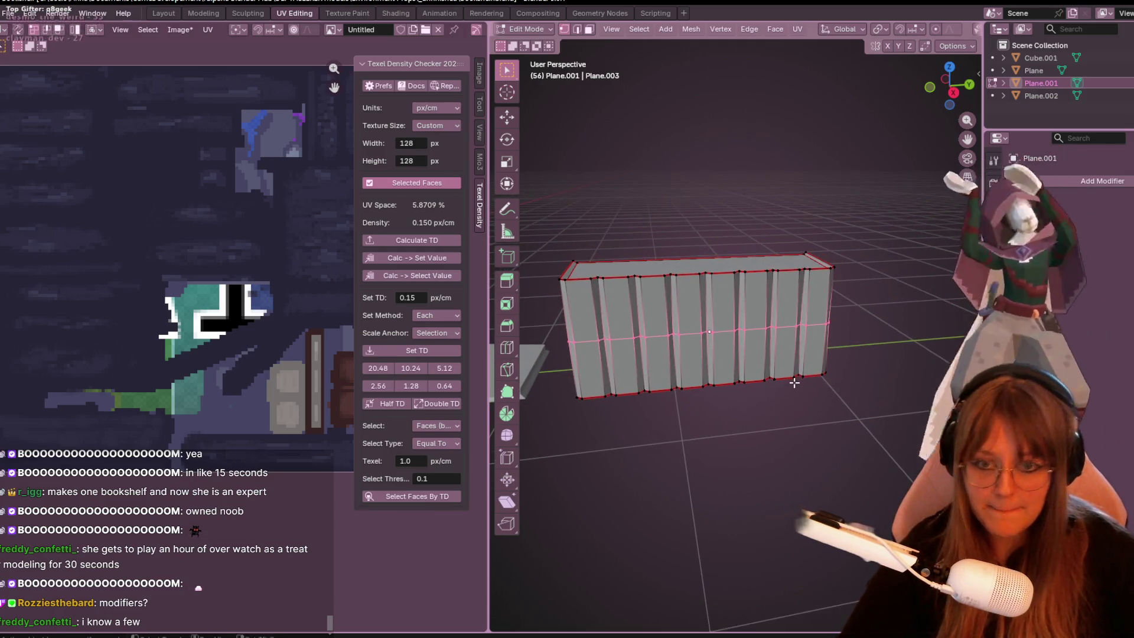
# Dissolve the selected vertical loops with X > Dissolve Vertices.
pyautogui.press('x')
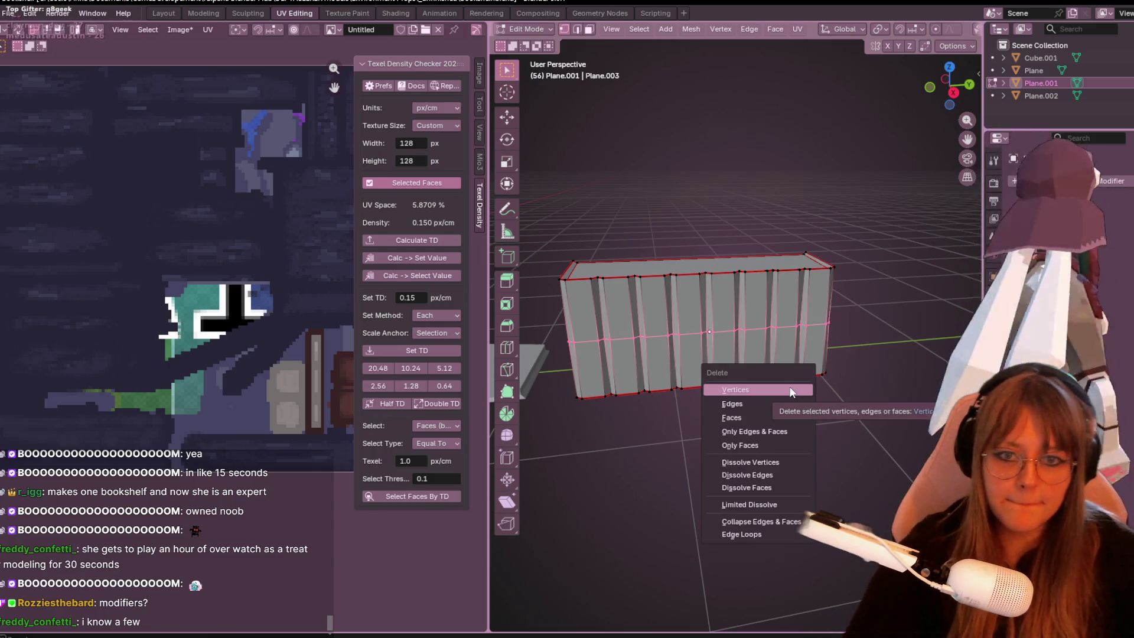
pyautogui.click(798, 463)
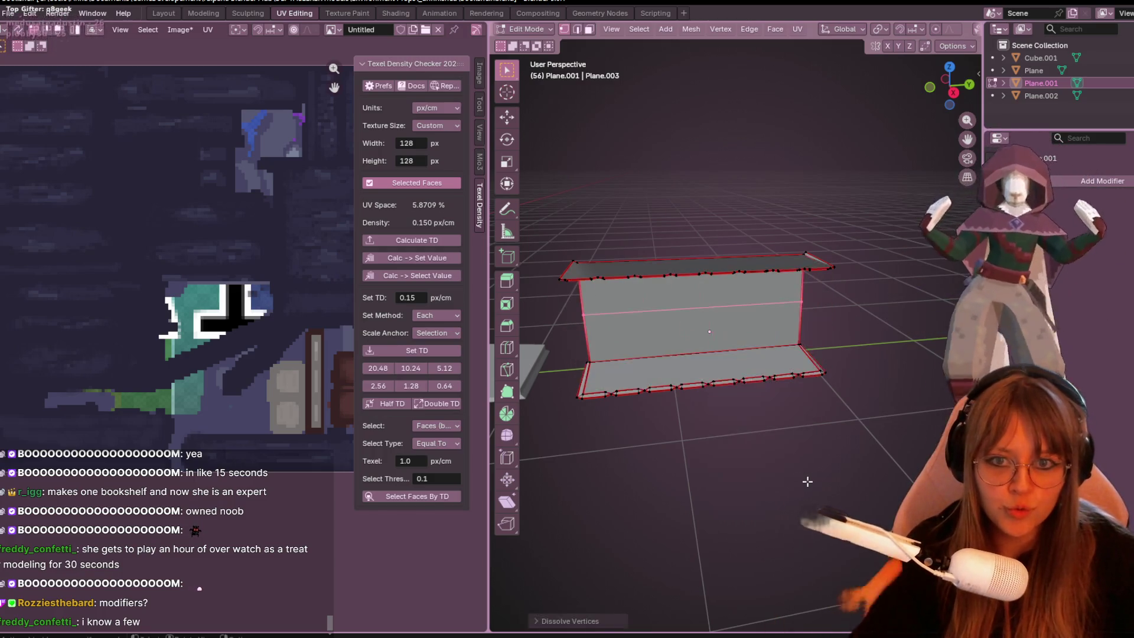
pyautogui.press('super+x')
pyautogui.press('super+x')
pyautogui.press('super+x')
pyautogui.moveTo(821, 446); pyautogui.dragTo(831, 474, button='middle')
pyautogui.press('super')
pyautogui.press('super')
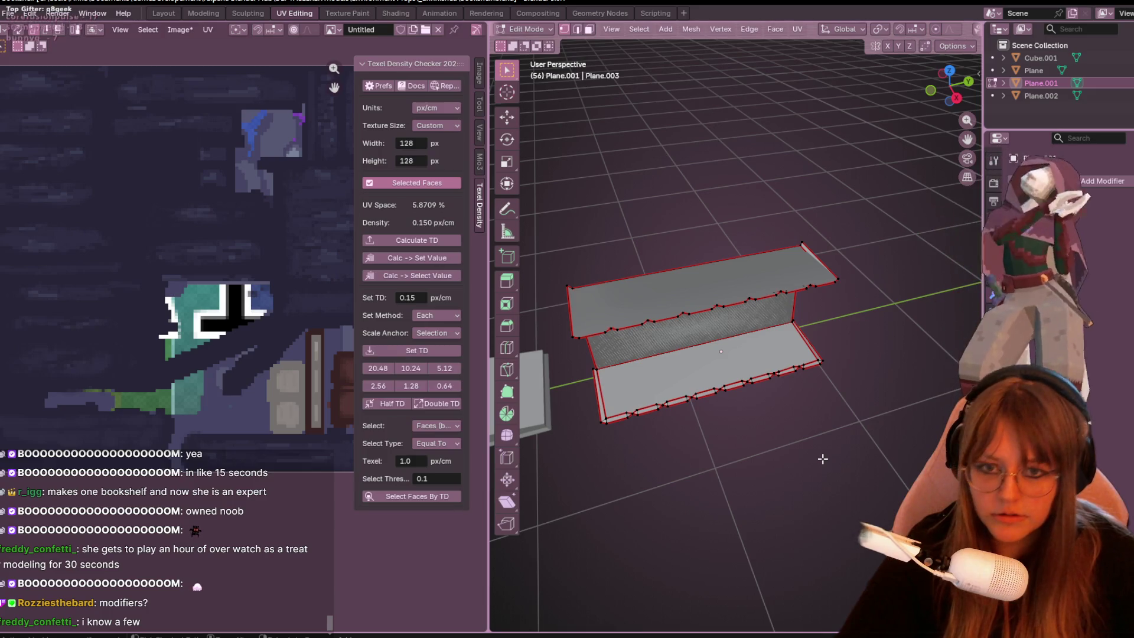
pyautogui.moveTo(822, 459); pyautogui.dragTo(845, 417, button='middle')
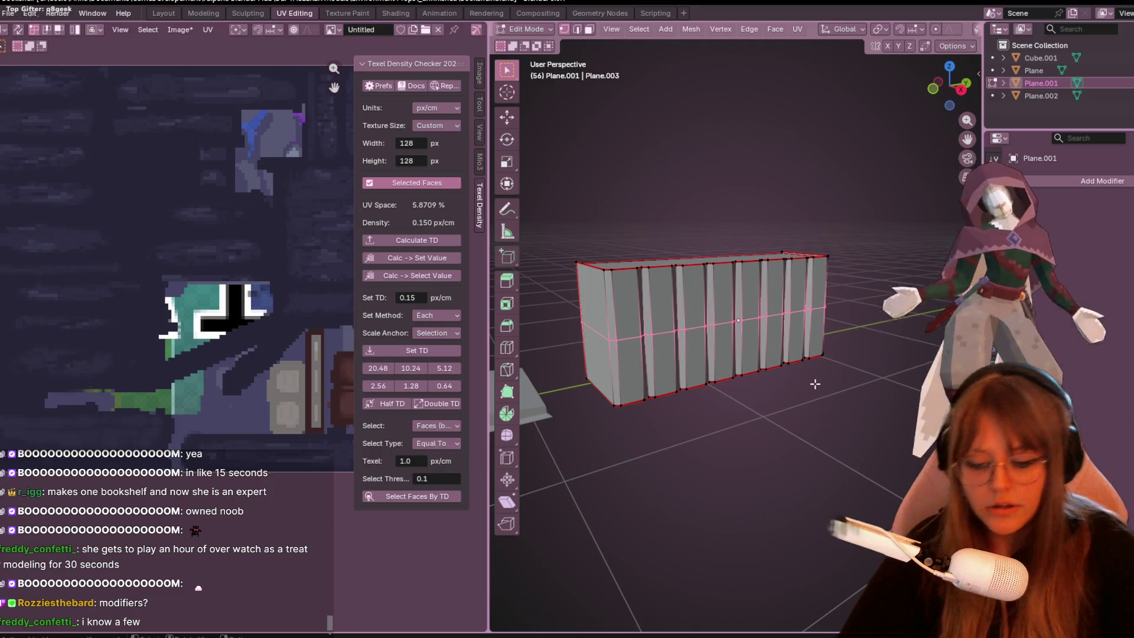
# Dissolve the remaining selected edges to reduce the mesh to a plain box.
pyautogui.press('x')
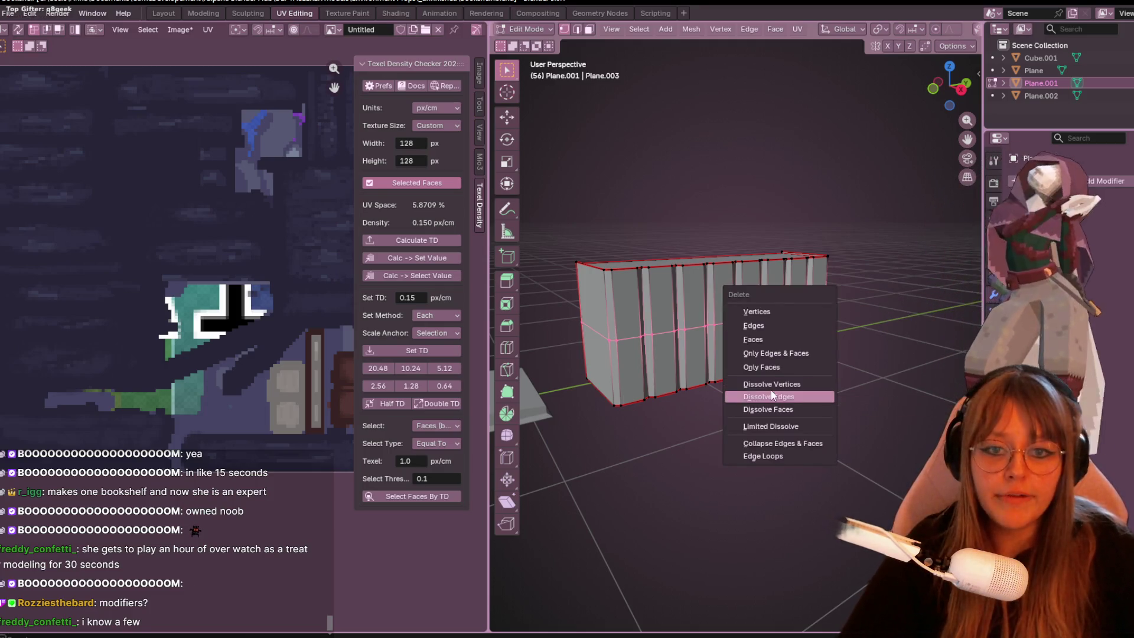
pyautogui.click(771, 396)
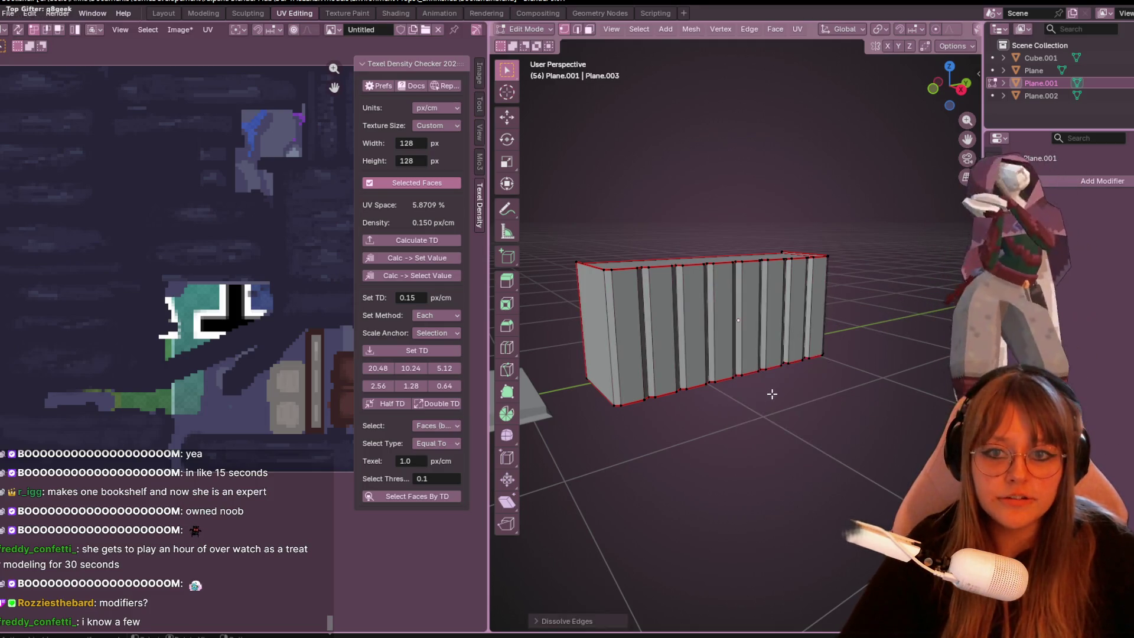
pyautogui.moveTo(777, 439)
pyautogui.mouseDown(button='middle')
pyautogui.moveTo(864, 385)
pyautogui.moveTo(702, 306)
pyautogui.moveTo(712, 301)
pyautogui.mouseUp(button='middle')
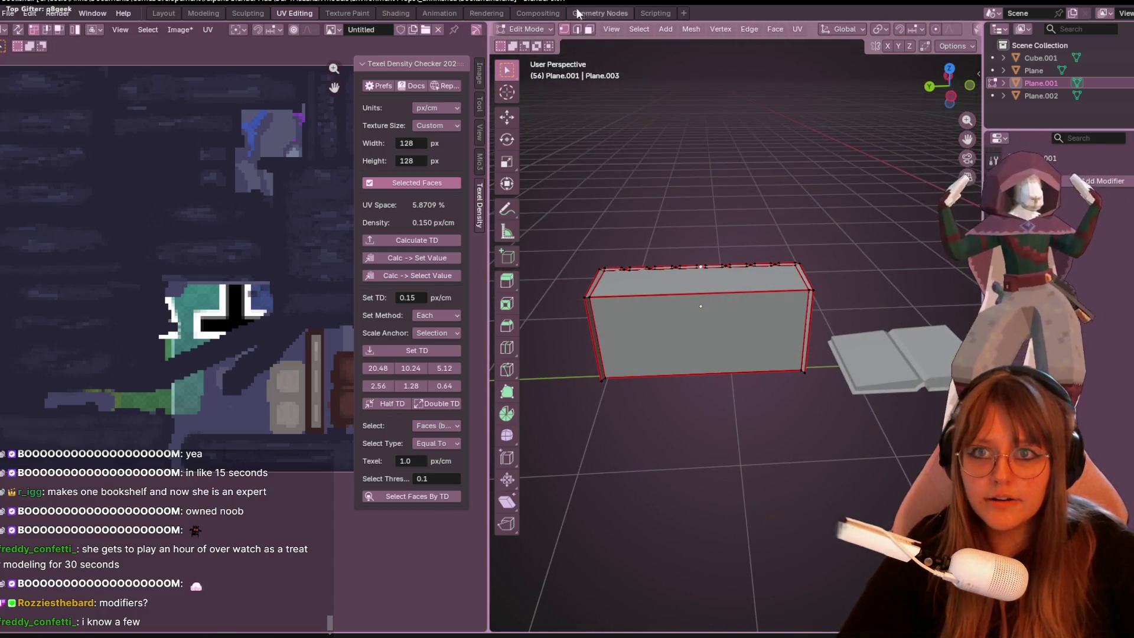
# Select the box's edge loops and clear their seams via Ctrl+E.
pyautogui.keyDown('alt'); pyautogui.click(703, 294); pyautogui.keyUp('alt')
pyautogui.keyDown('alt'); pyautogui.keyDown('shift'); pyautogui.click(688, 371); pyautogui.keyUp('shift'); pyautogui.keyUp('alt')
pyautogui.moveTo(687, 371)
pyautogui.mouseDown(button='middle')
pyautogui.moveTo(692, 294)
pyautogui.moveTo(798, 425)
pyautogui.mouseUp(button='middle')
pyautogui.hotkey('ctrl', 'e')
pyautogui.click(692, 288)
# Unwrap all faces of the box into a fresh UV layout, then reselect every face.
pyautogui.press('3')
pyautogui.press('u')
pyautogui.click(772, 405)
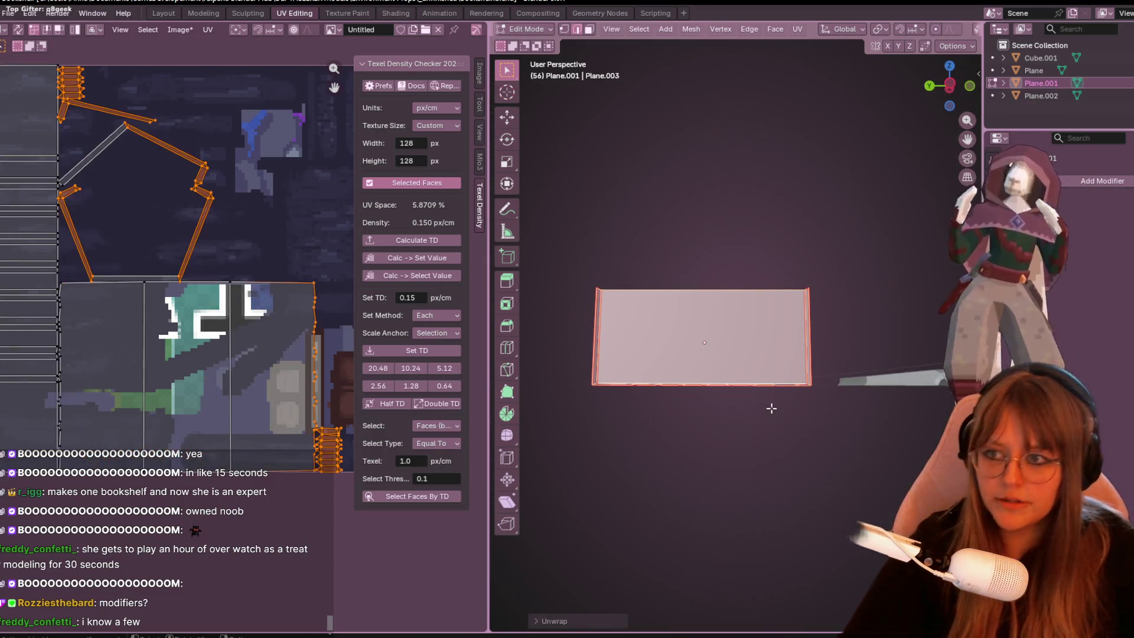
pyautogui.click(176, 378)
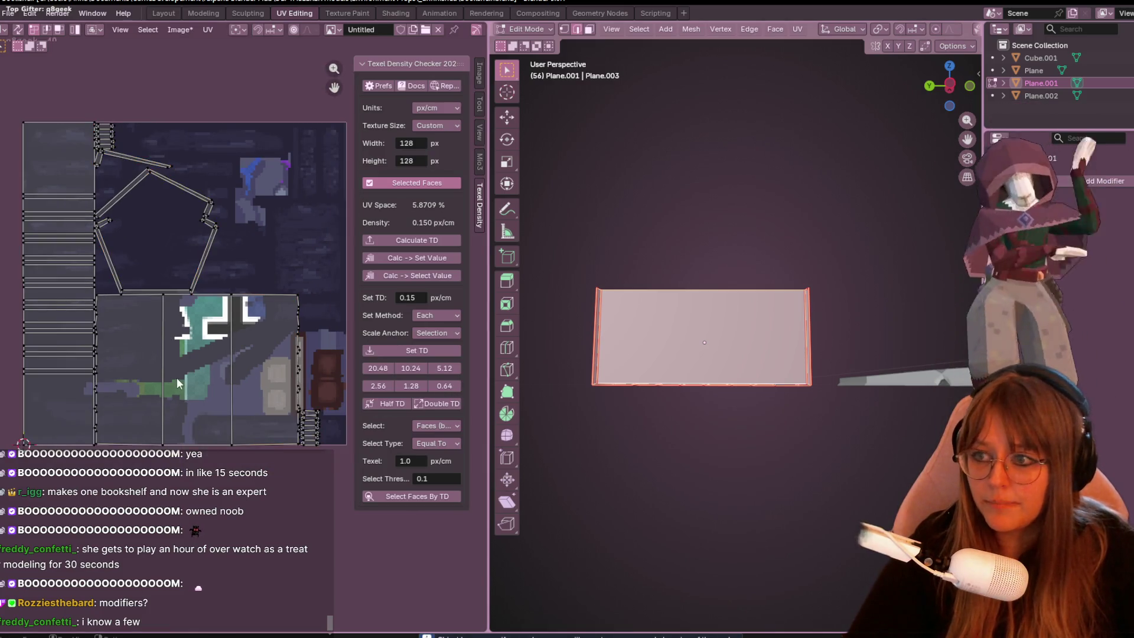
pyautogui.moveTo(686, 338); pyautogui.dragTo(663, 267, button='middle')
pyautogui.click(683, 162)
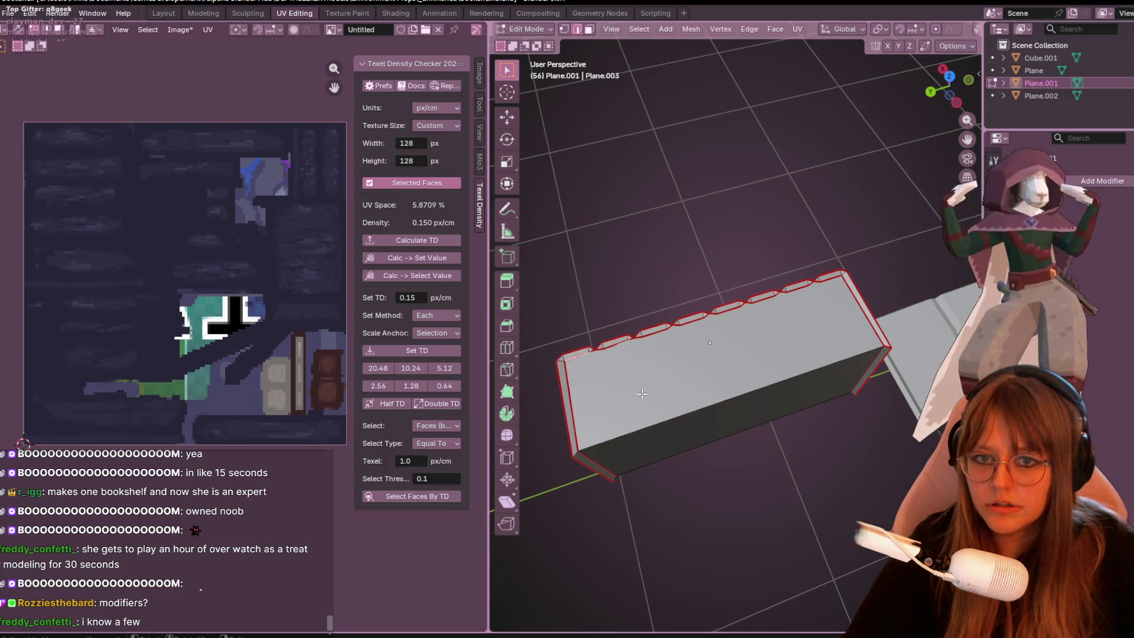
pyautogui.press('a')
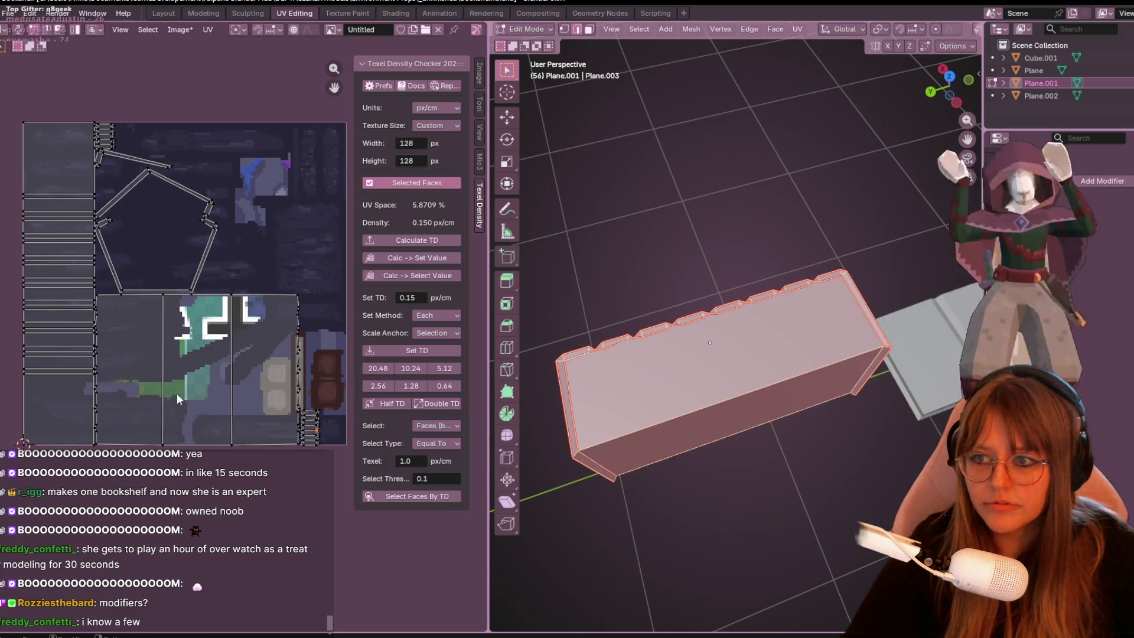
# Place the UV strip on the texture's bookshelf area, scaled narrower and shifted slightly lower.
pyautogui.scroll(2, 177, 400)
pyautogui.keyDown('ctrl'); pyautogui.hscroll(6, 192, 432); pyautogui.keyUp('ctrl')
pyautogui.moveTo(183, 450); pyautogui.dragTo(124, 346)
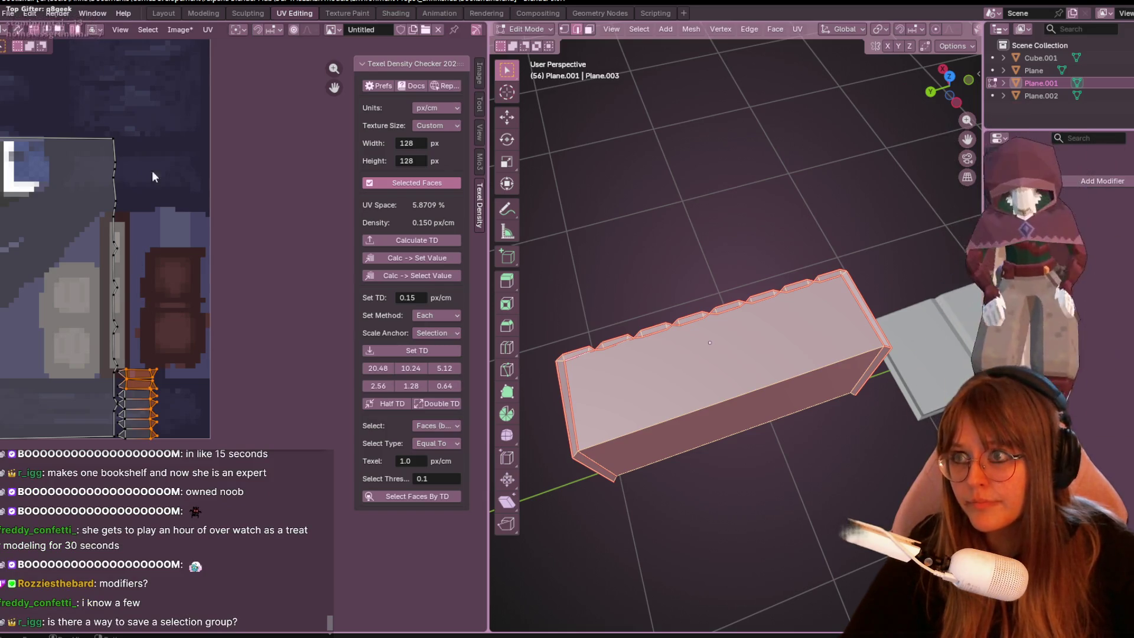
pyautogui.press('g')
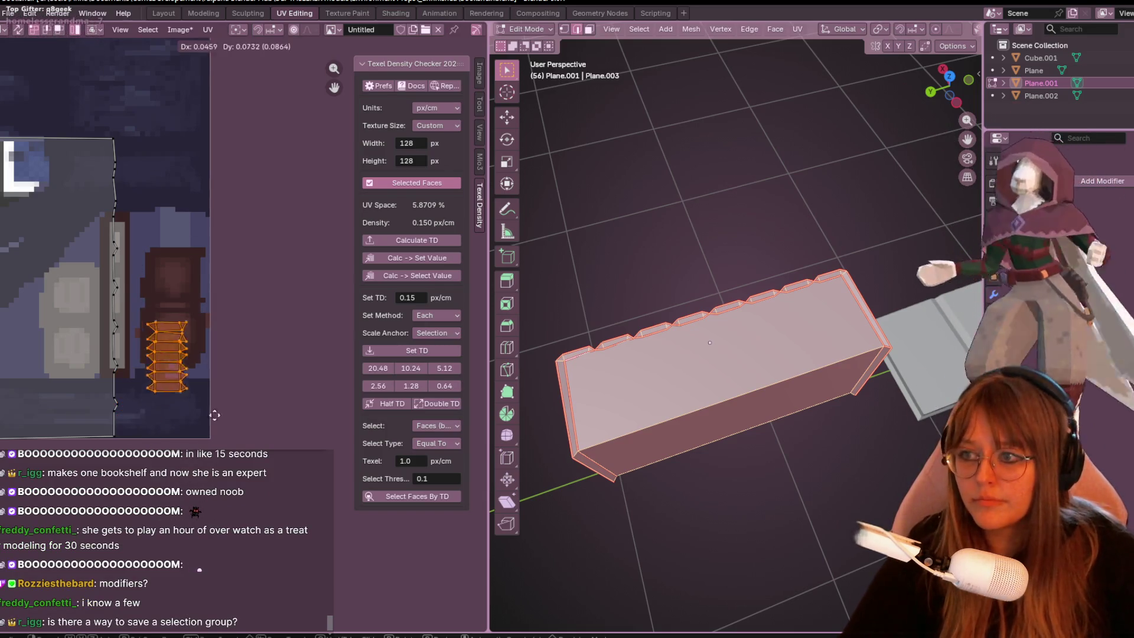
pyautogui.click(227, 360)
pyautogui.press('s')
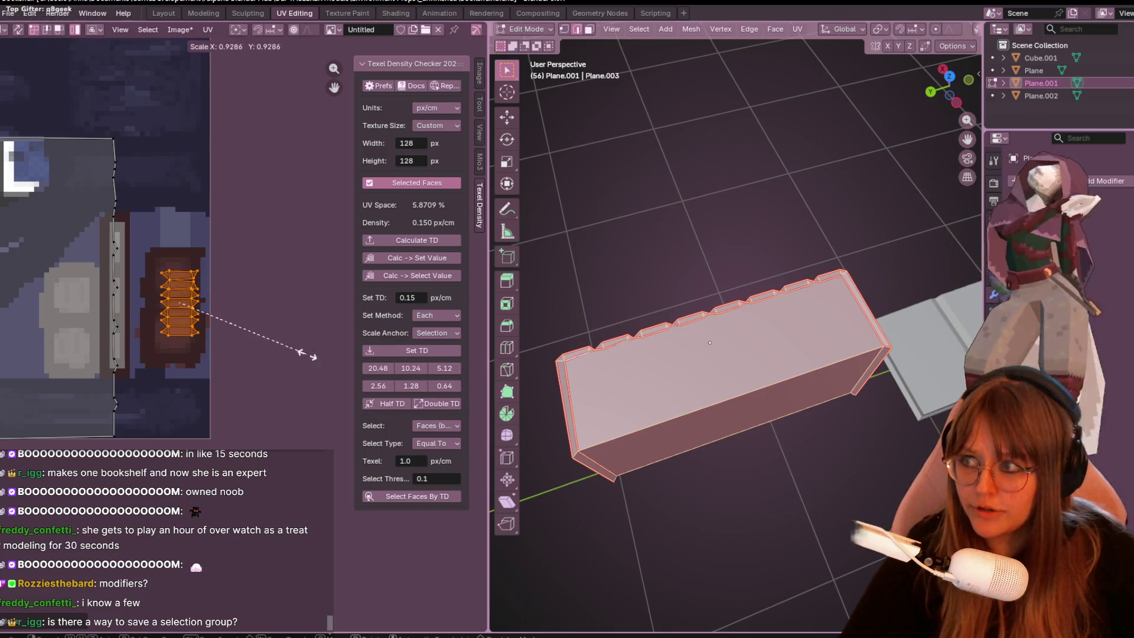
pyautogui.click(255, 369)
pyautogui.press('g')
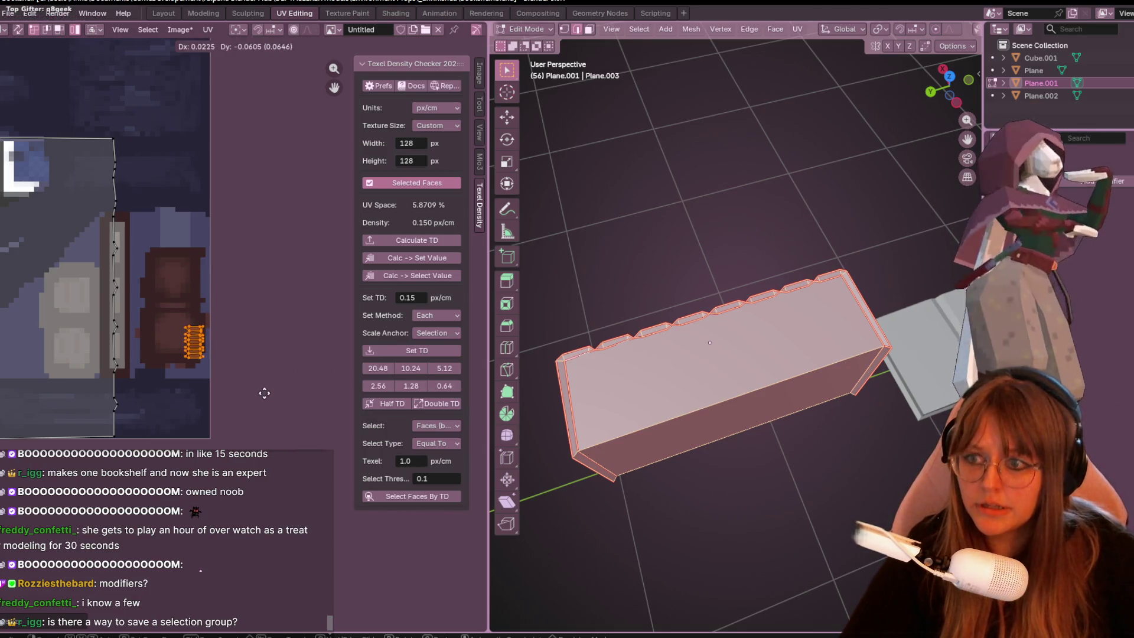
pyautogui.click(263, 392)
pyautogui.moveTo(263, 392)
pyautogui.mouseDown(button='middle')
pyautogui.moveTo(353, 345)
pyautogui.moveTo(180, 344)
pyautogui.moveTo(281, 390)
pyautogui.moveTo(236, 403)
pyautogui.mouseUp(button='middle')
pyautogui.scroll(-3, 353, 346)
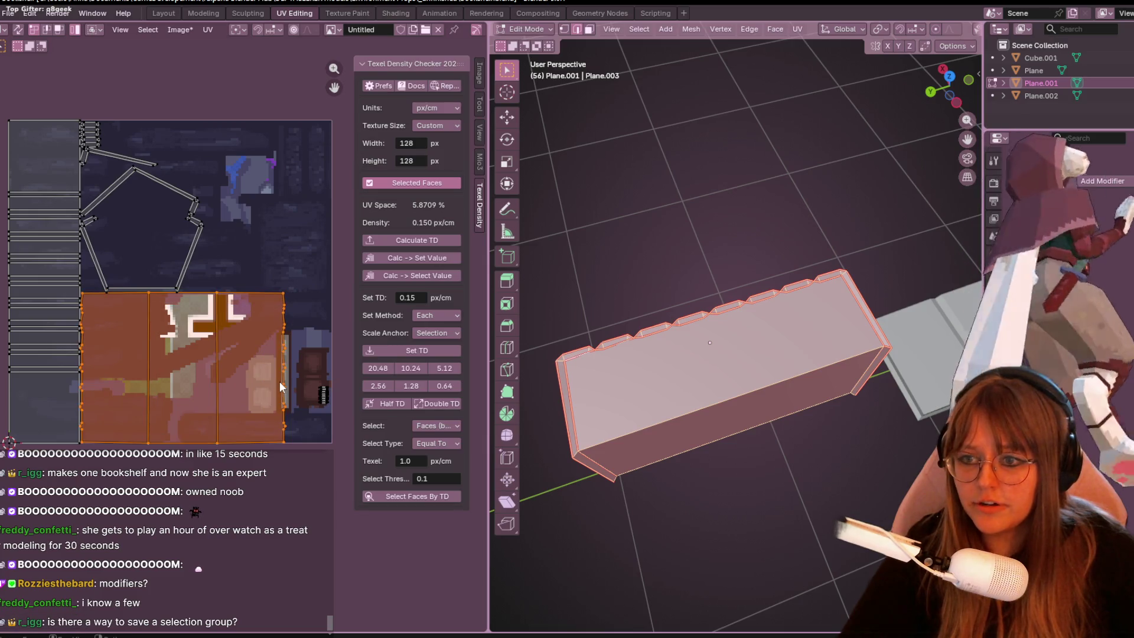
# Apply the 2.56 texel density preset to all islands and reposition a small island on the bookshelf.
pyautogui.press('a')
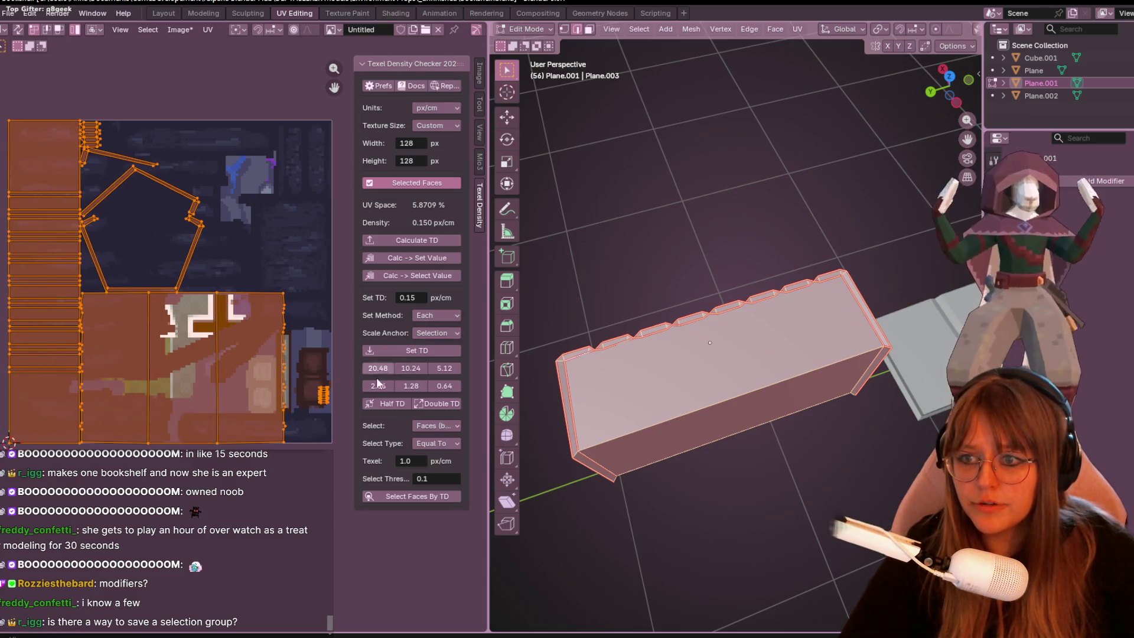
pyautogui.click(378, 385)
pyautogui.scroll(3, 286, 398)
pyautogui.click(224, 317)
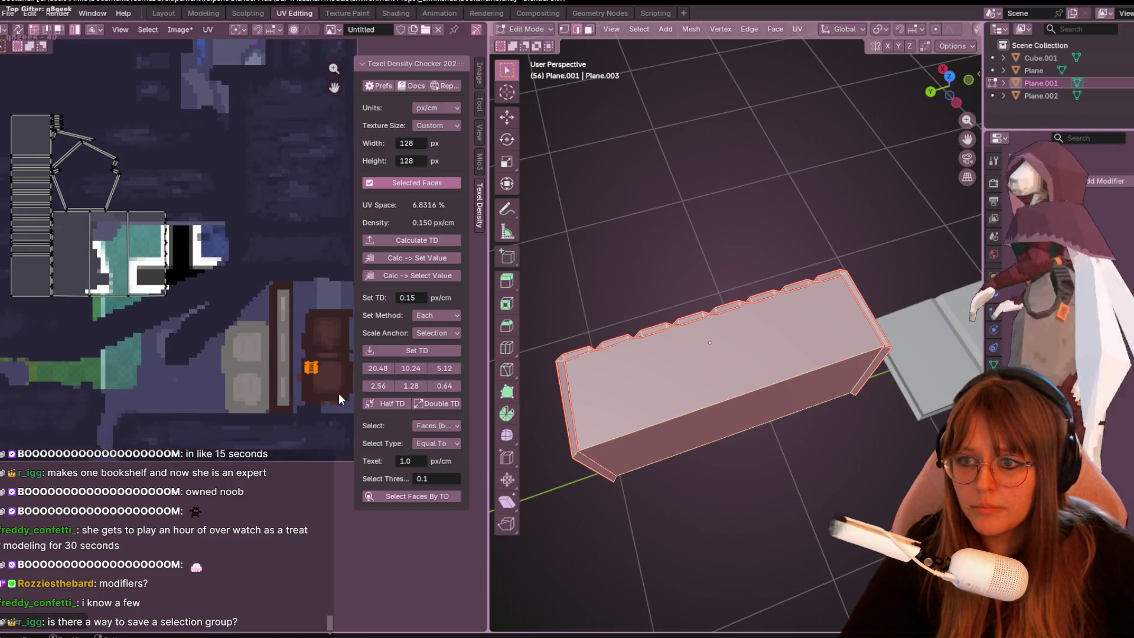
pyautogui.scroll(6, 340, 399)
pyautogui.press('g')
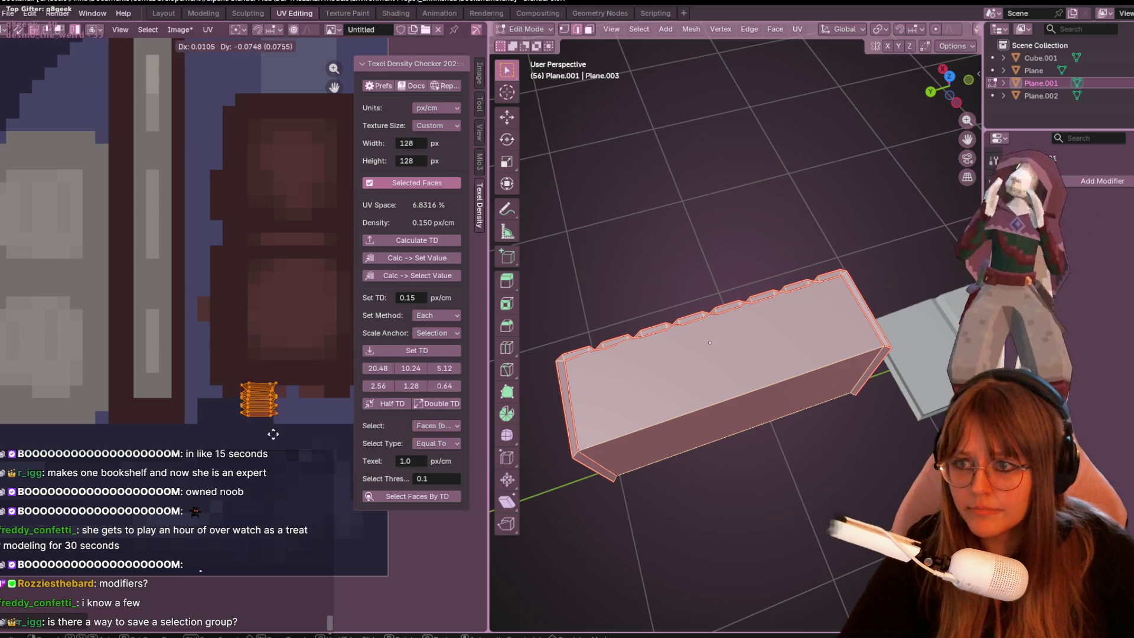
pyautogui.click(244, 391)
pyautogui.moveTo(237, 366); pyautogui.dragTo(230, 356)
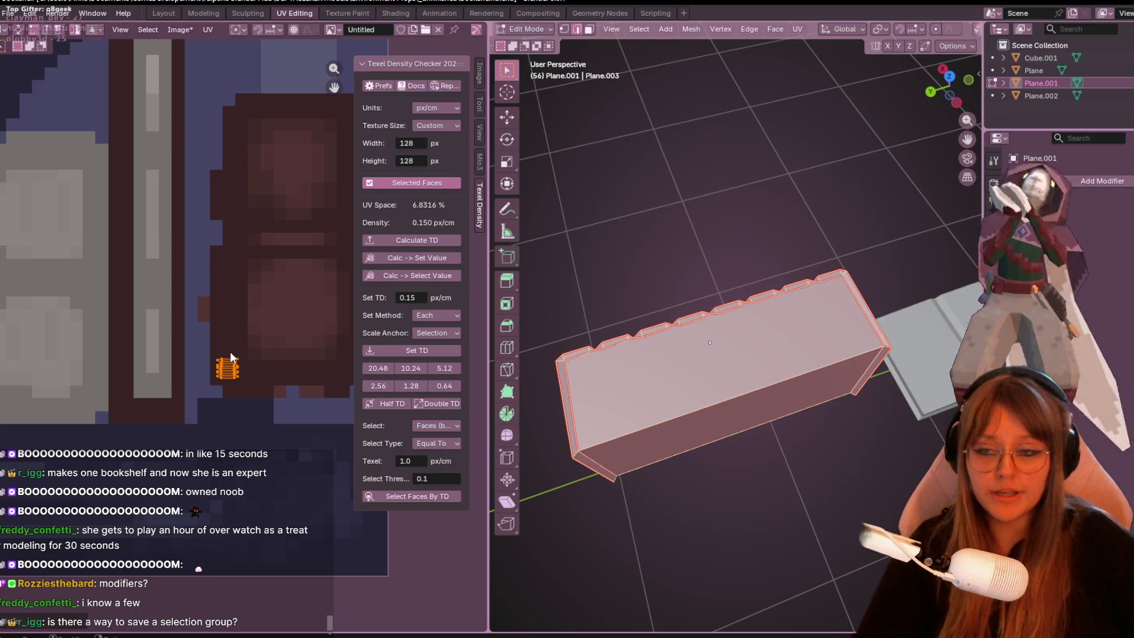
pyautogui.scroll(-2, 189, 288)
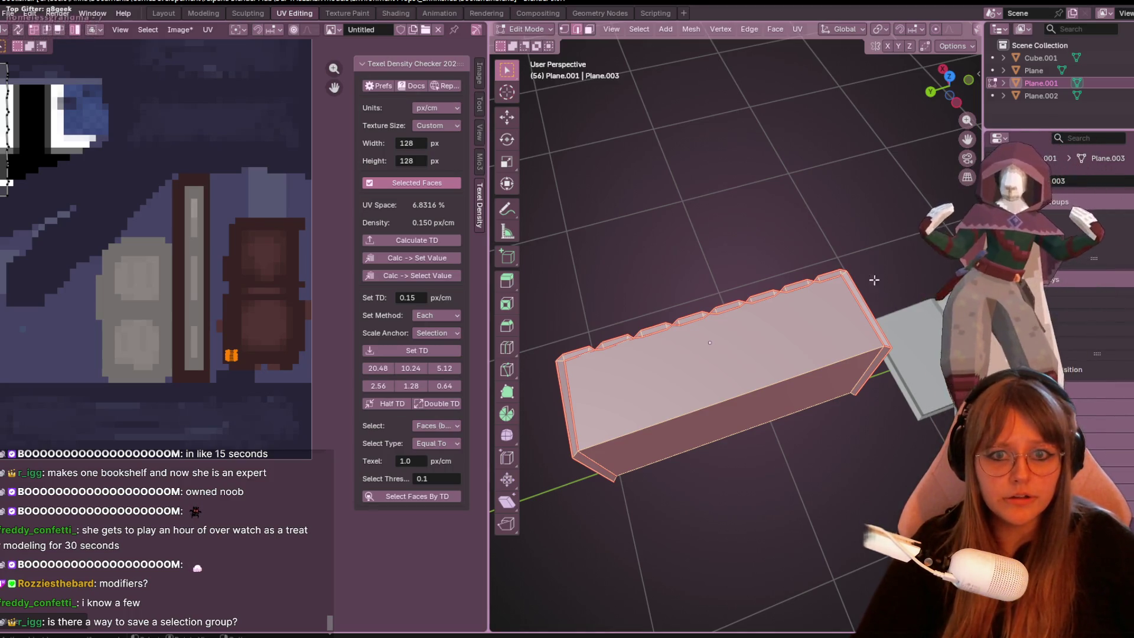
# Move another UV island down and right onto the bookshelf texture.
pyautogui.moveTo(873, 280); pyautogui.dragTo(843, 316, button='middle')
pyautogui.moveTo(894, 263); pyautogui.dragTo(882, 239, button='middle')
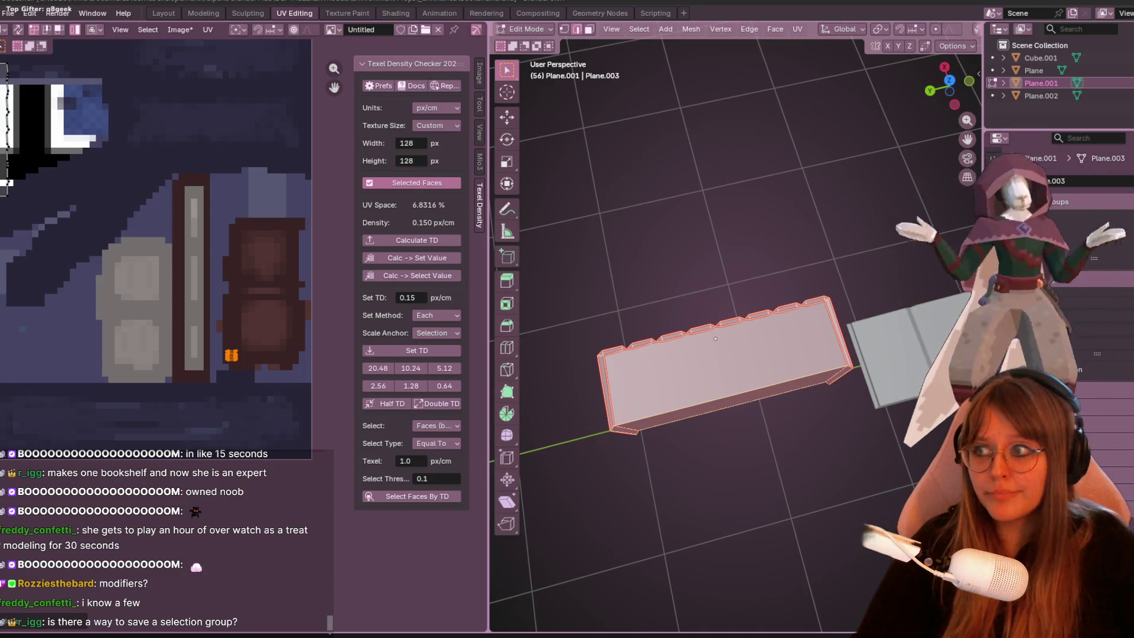
pyautogui.moveTo(180, 246)
pyautogui.mouseDown(button='middle')
pyautogui.moveTo(179, 339)
pyautogui.moveTo(120, 249)
pyautogui.mouseUp(button='middle')
pyautogui.scroll(-2, 179, 339)
pyautogui.moveTo(120, 248); pyautogui.dragTo(175, 329)
pyautogui.click(174, 329)
pyautogui.moveTo(655, 277); pyautogui.dragTo(685, 248, button='middle')
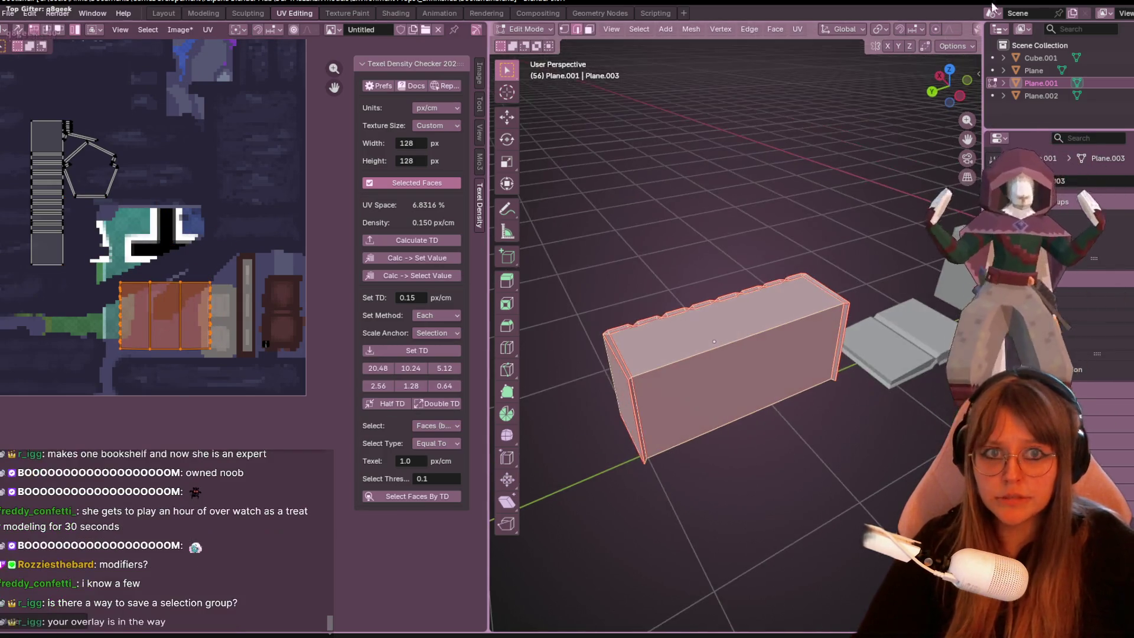
pyautogui.scroll(-5, 919, 34)
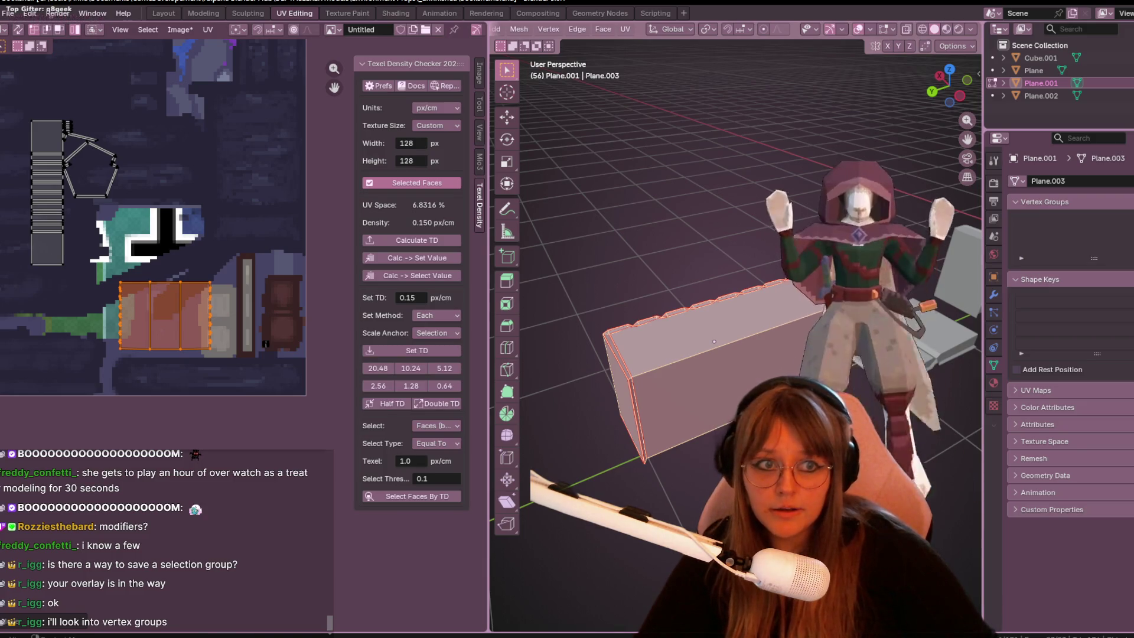
pyautogui.click(1127, 224)
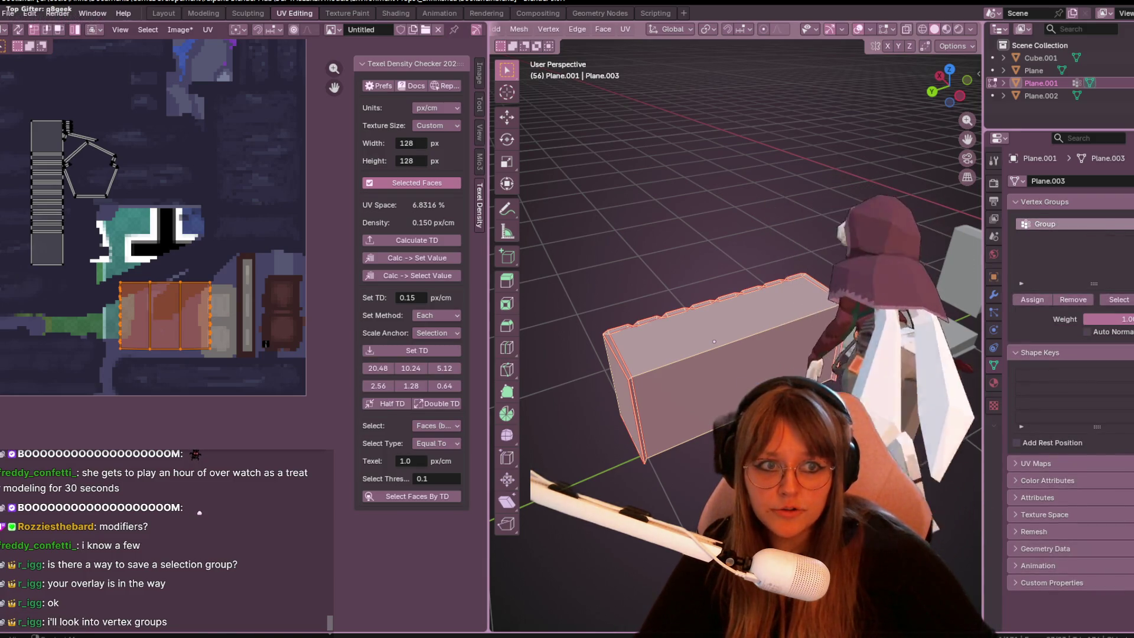
pyautogui.moveTo(708, 283); pyautogui.dragTo(734, 280, button='middle')
pyautogui.click(734, 280)
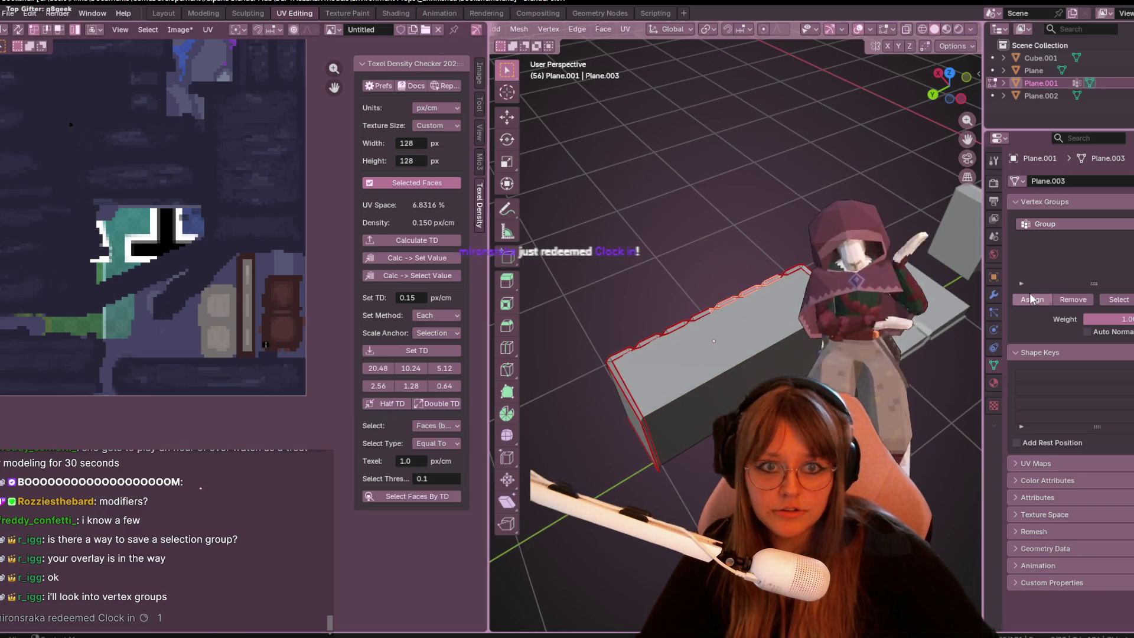
pyautogui.moveTo(723, 304); pyautogui.dragTo(738, 360, button='middle')
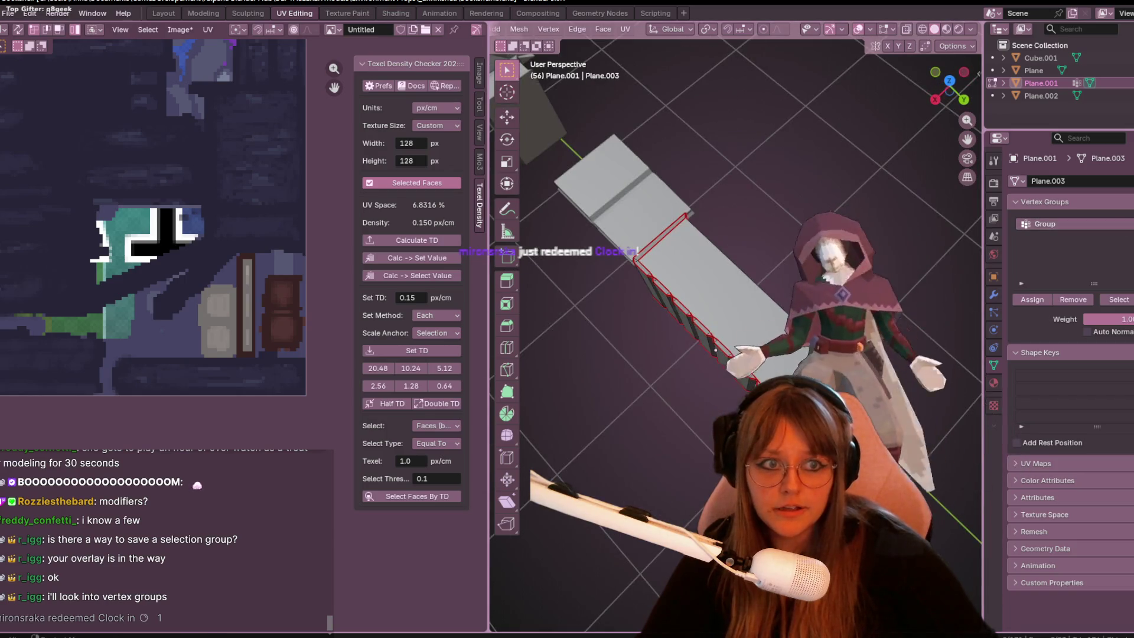
pyautogui.click(1118, 300)
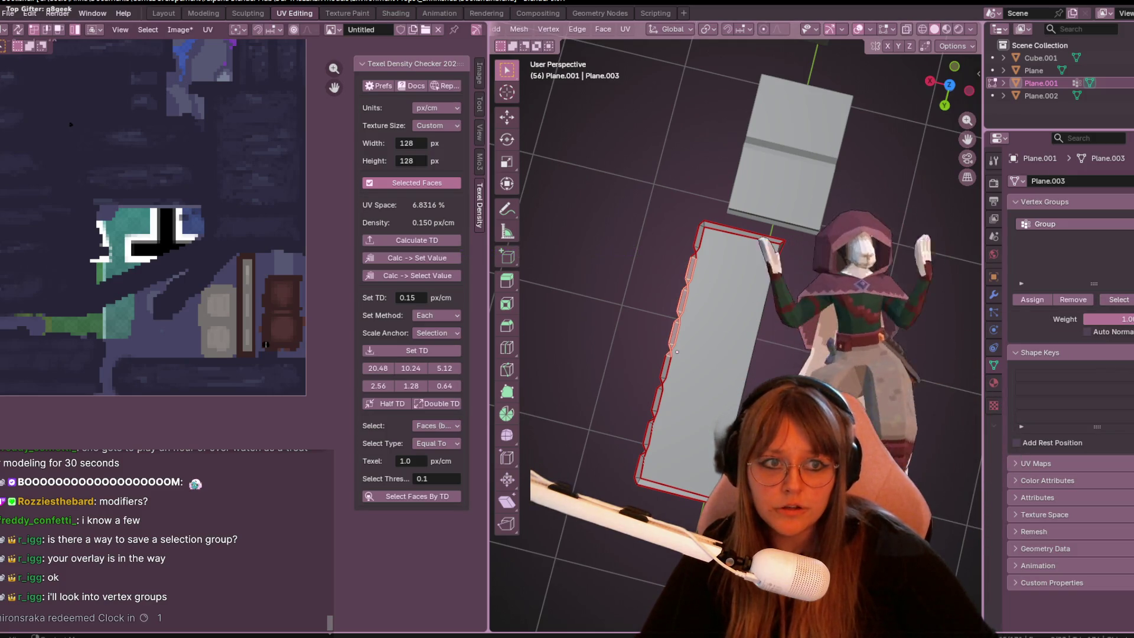
pyautogui.click(1129, 238)
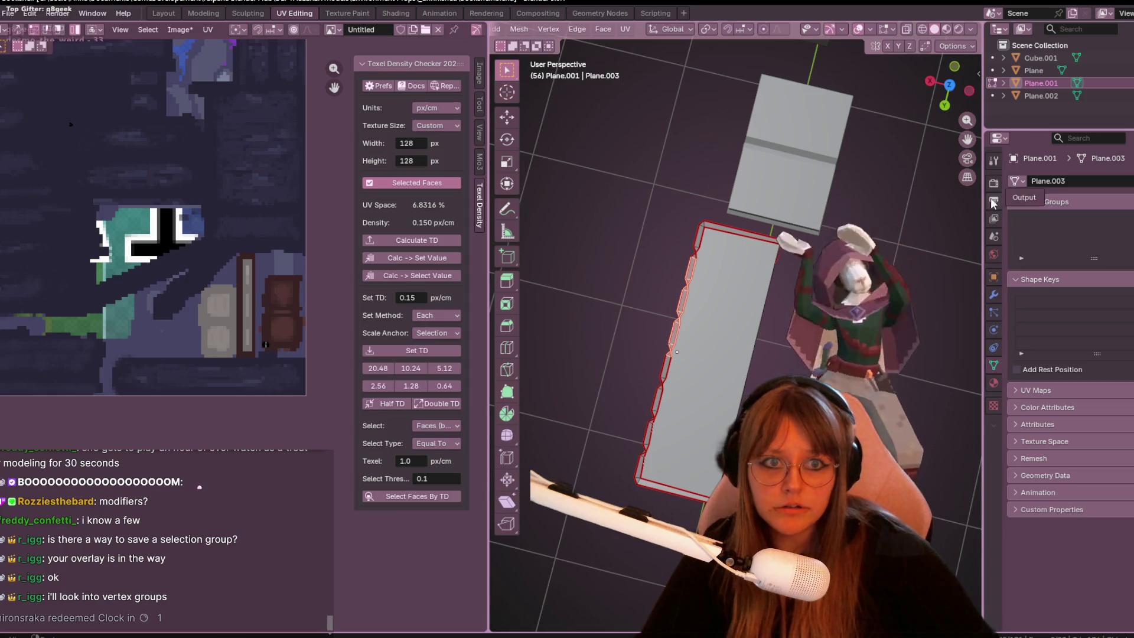
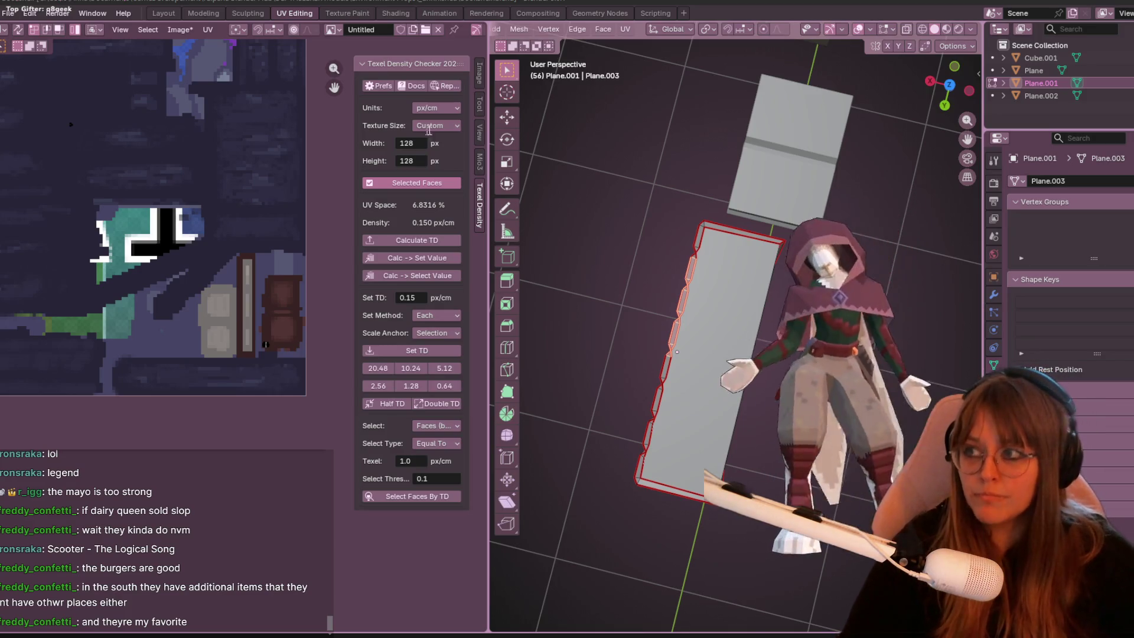
# Bring the Twitch browser forward, snap it aside, and pull the other Twitch window onscreen.
pyautogui.hotkey('alt', 'Tab')
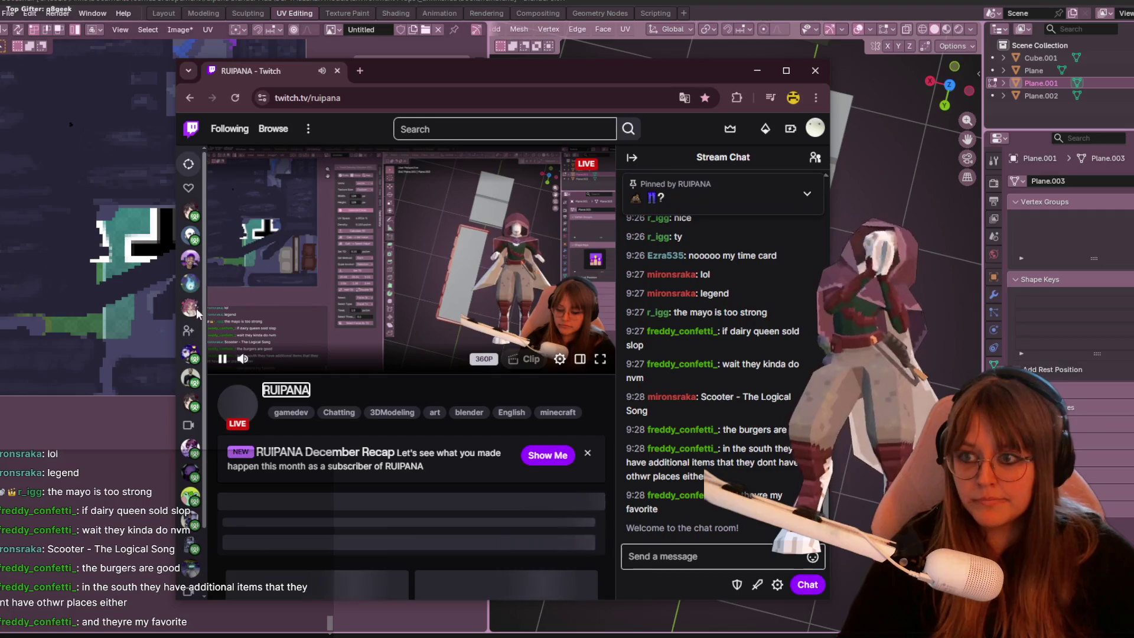
pyautogui.click(421, 124)
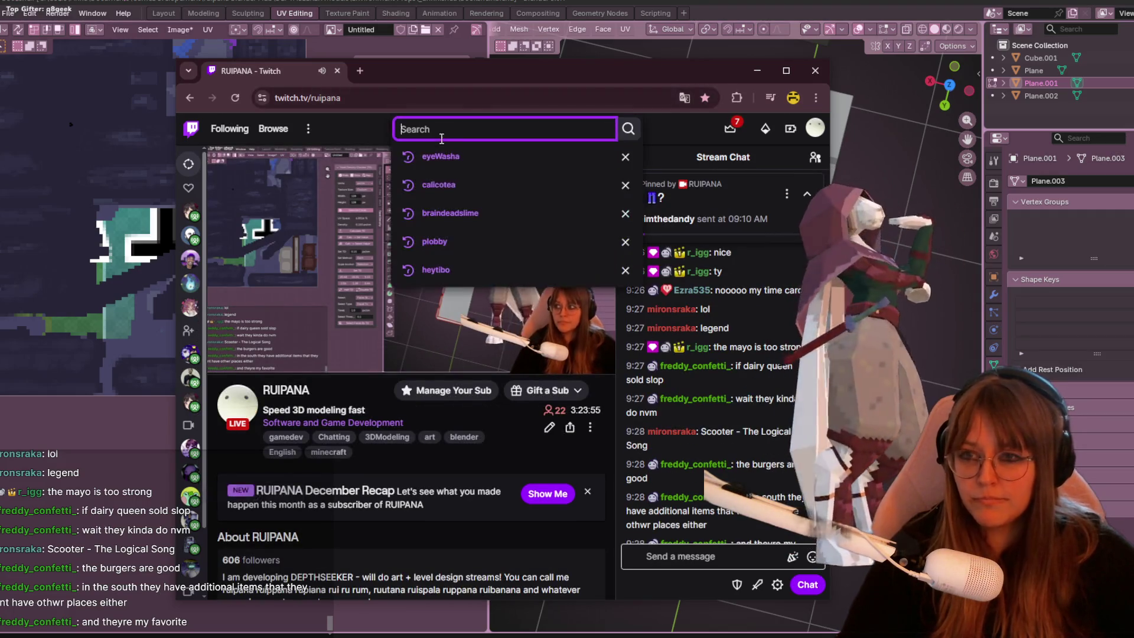
pyautogui.press('super+shift+Left')
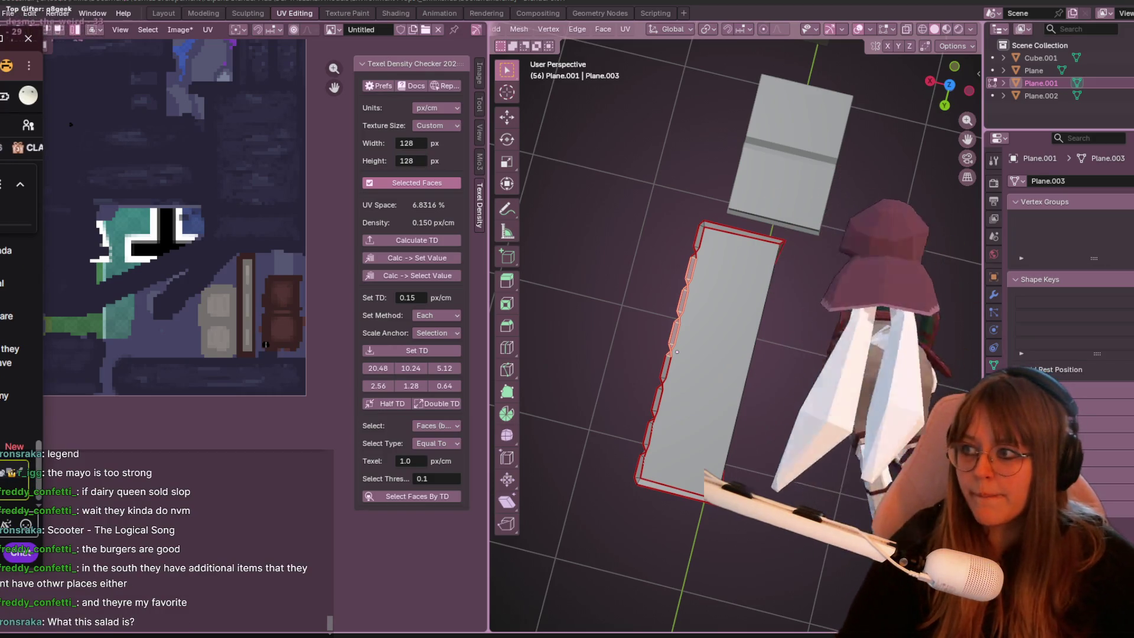
pyautogui.moveTo(0, 440); pyautogui.dragTo(0, 168)
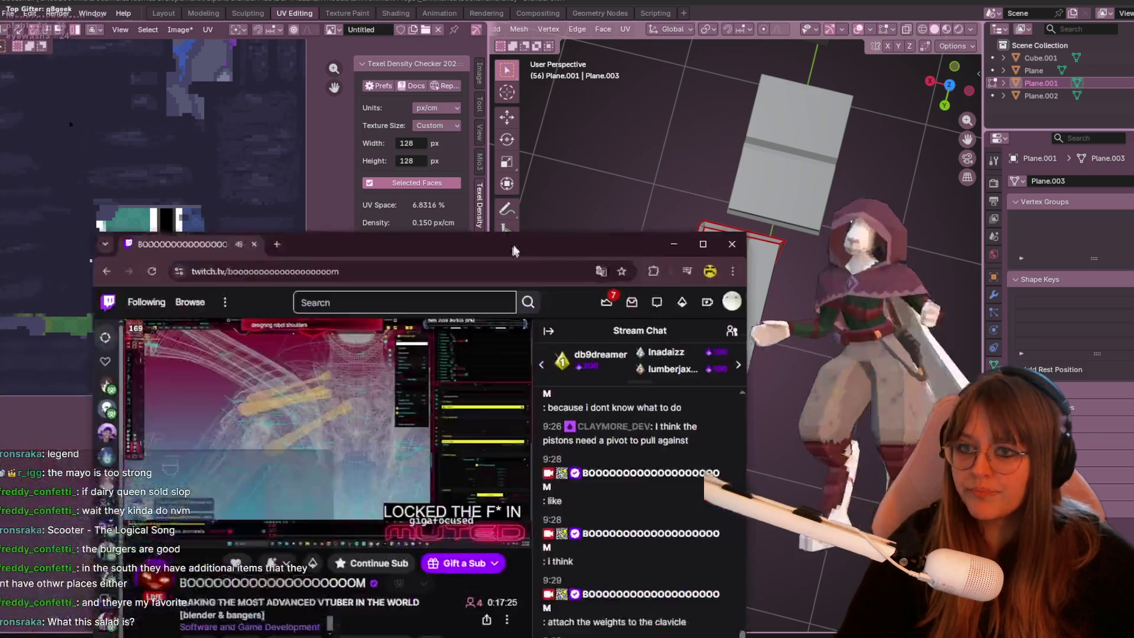
# Move the Twitch stream window near the top of the screen and focus its chat box.
pyautogui.moveTo(506, 270); pyautogui.dragTo(608, 70)
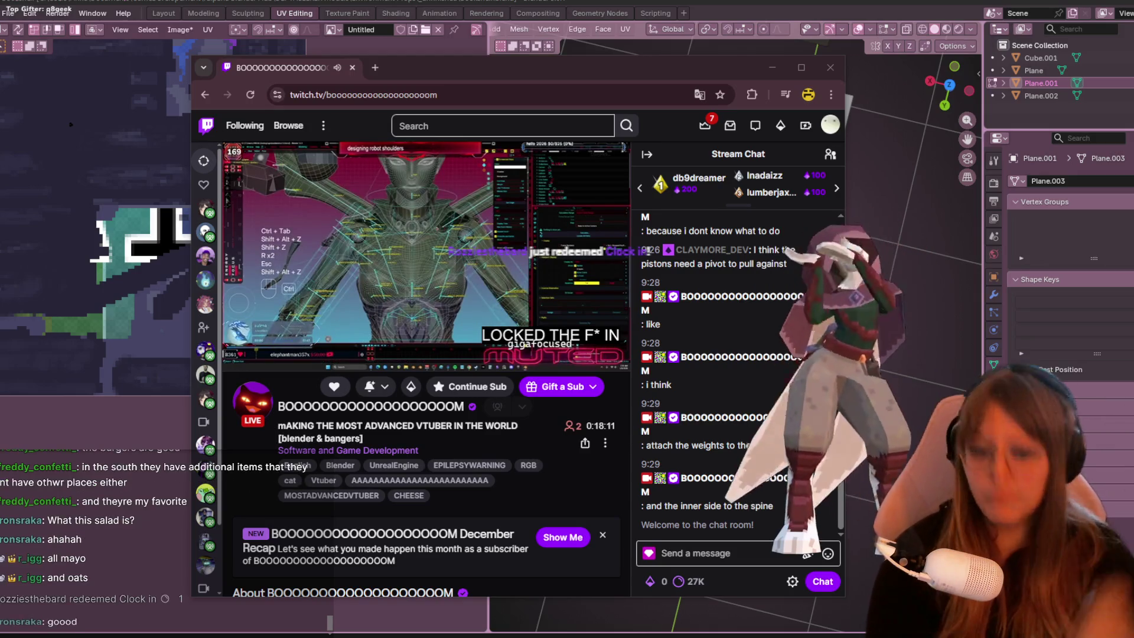
pyautogui.click(765, 558)
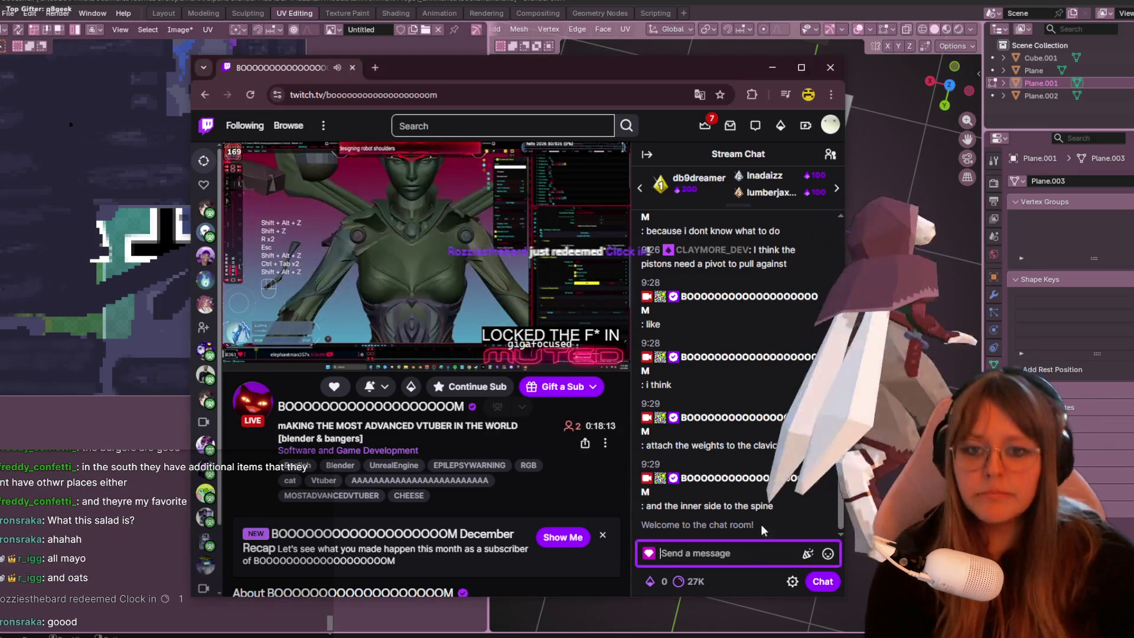
# Post 'DID SOMEONE SAY CLAVICLE' and 'clavicle' in the chat, then draft 'I CAAN SPAM'.
pyautogui.write('DID SOMEONE SA')
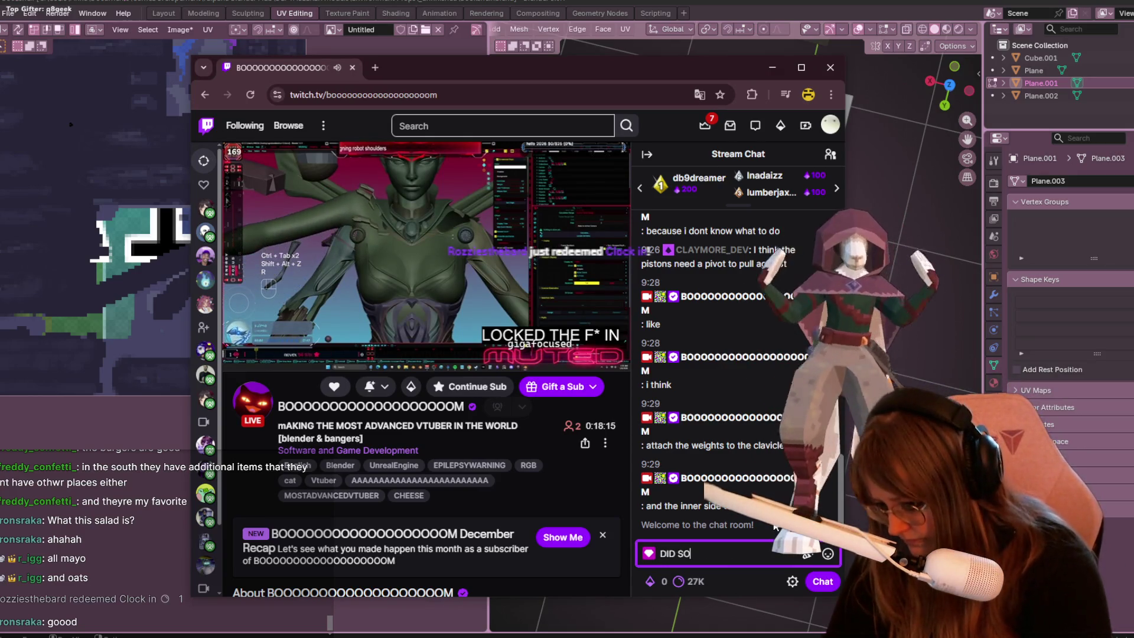
pyautogui.write('Y CLAVICLE')
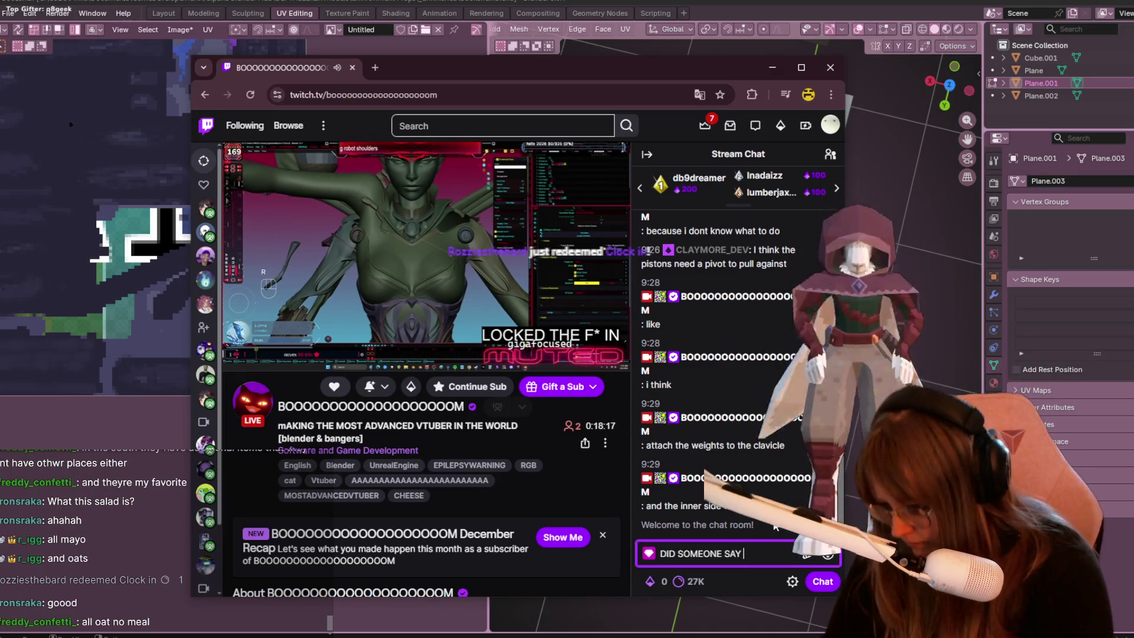
pyautogui.press('Return')
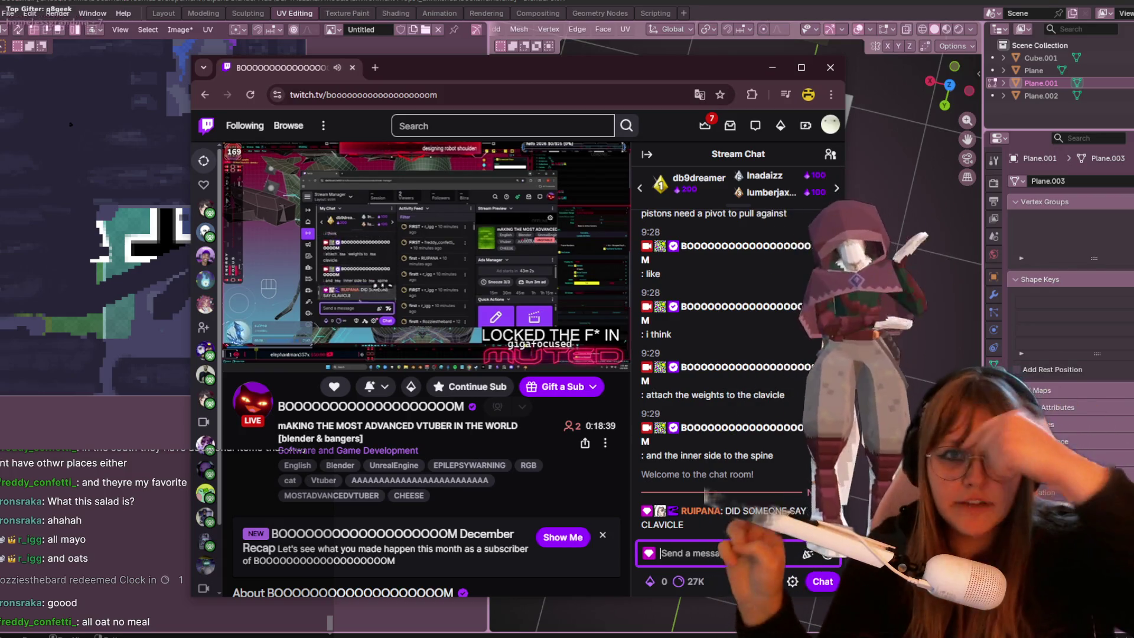
pyautogui.write('clavicle')
pyautogui.press('Return')
pyautogui.press('Up')
pyautogui.press('Return')
pyautogui.press('Up')
pyautogui.press('Return')
pyautogui.press('Up')
pyautogui.press('Return')
pyautogui.press('Up')
pyautogui.press('Return')
pyautogui.press('Up')
pyautogui.press('Return')
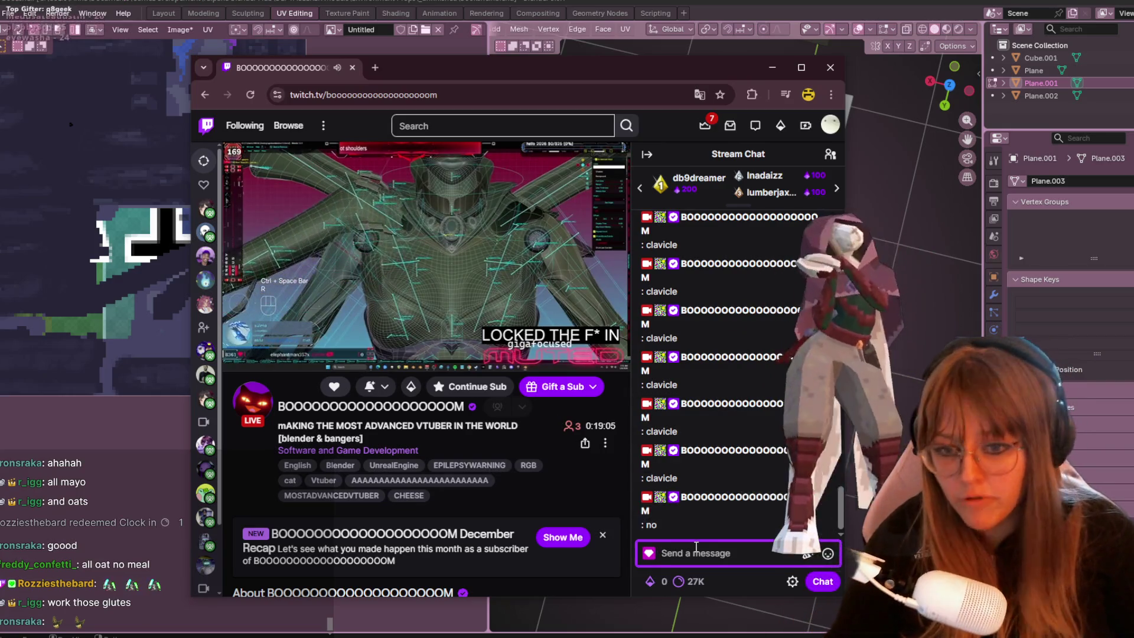
pyautogui.write('I')
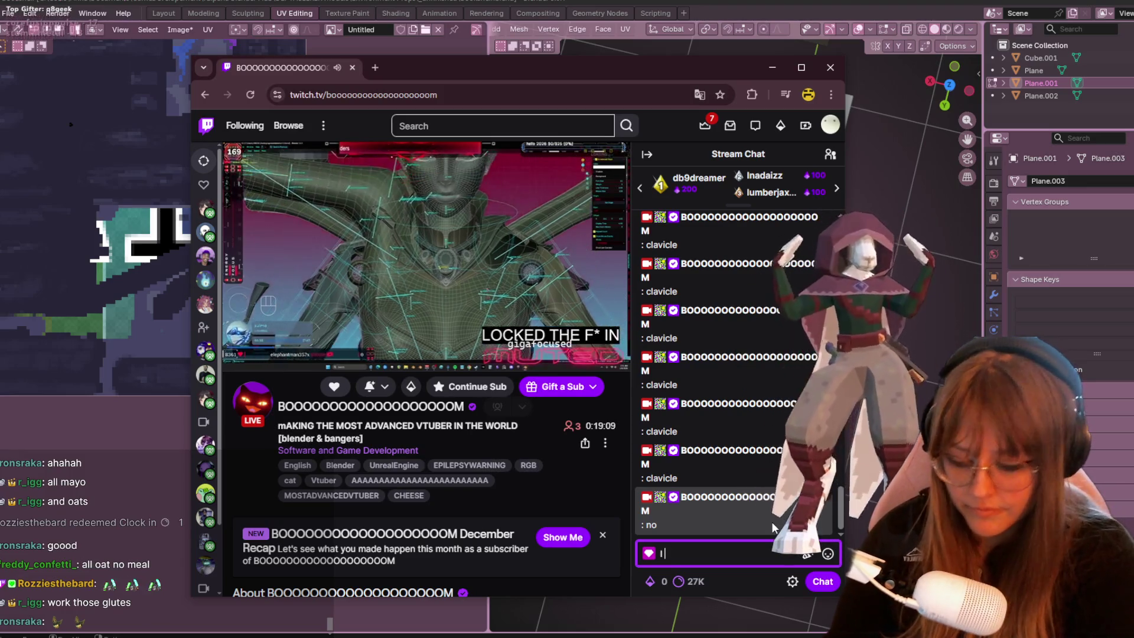
pyautogui.write(' CAAN SPAM')
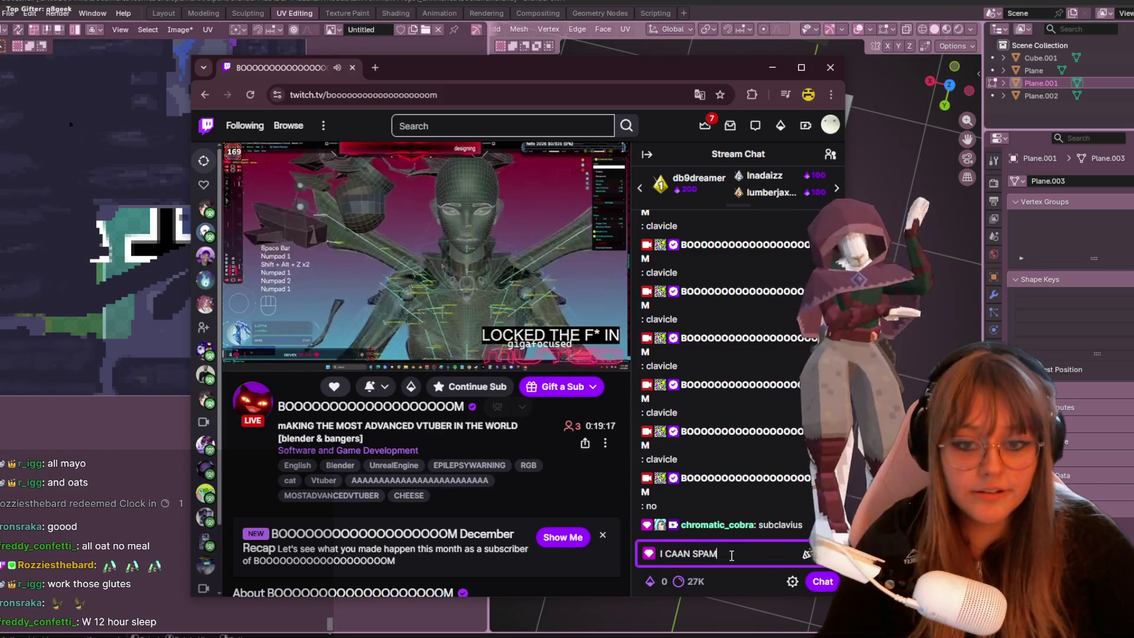
# Post 'I CAAN SPAM' to the stream chat repeatedly, about ten times in a row.
pyautogui.press('Return')
pyautogui.press('Return')
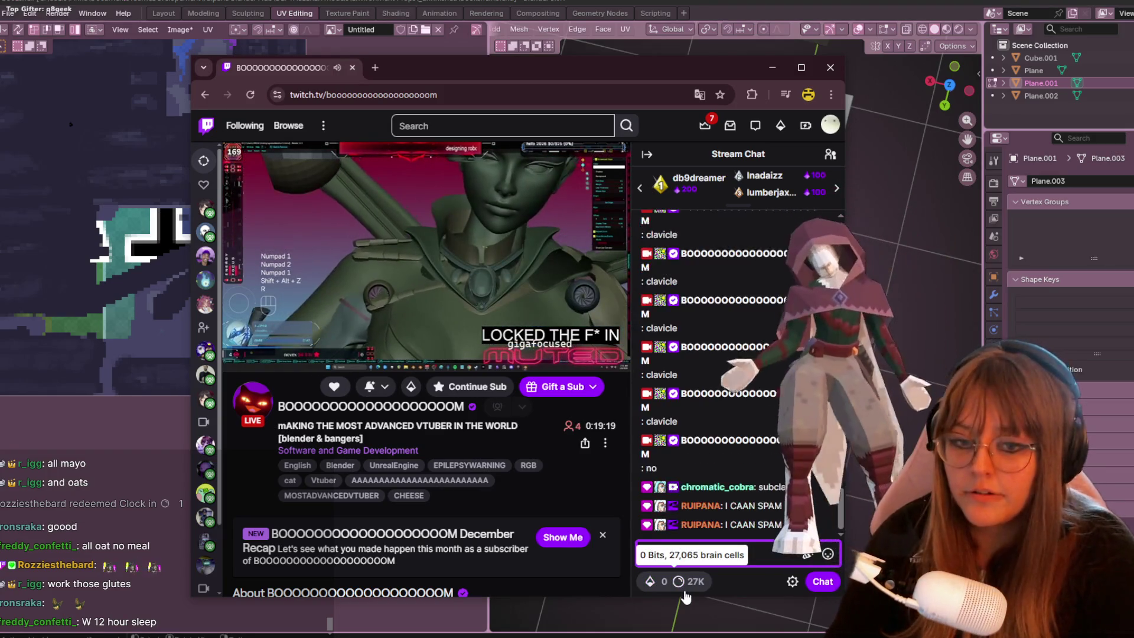
pyautogui.press('Return')
pyautogui.press('Return')
pyautogui.press('Return')
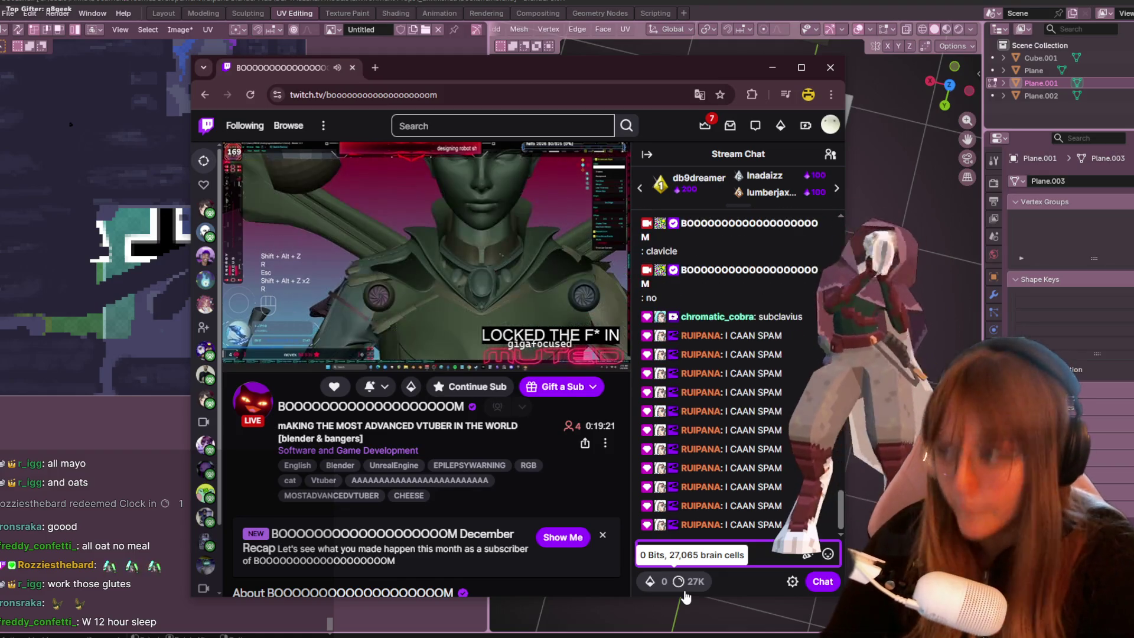
pyautogui.press('Return')
pyautogui.press('Return')
pyautogui.press('Return')
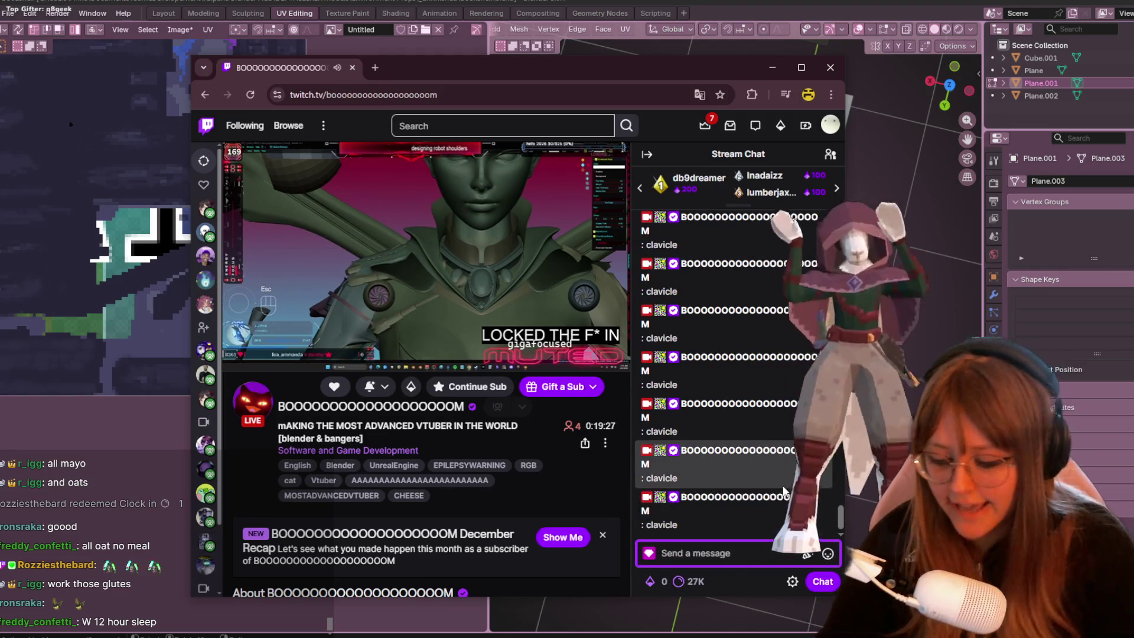
pyautogui.press('Up')
pyautogui.press('Return')
pyautogui.press('Up')
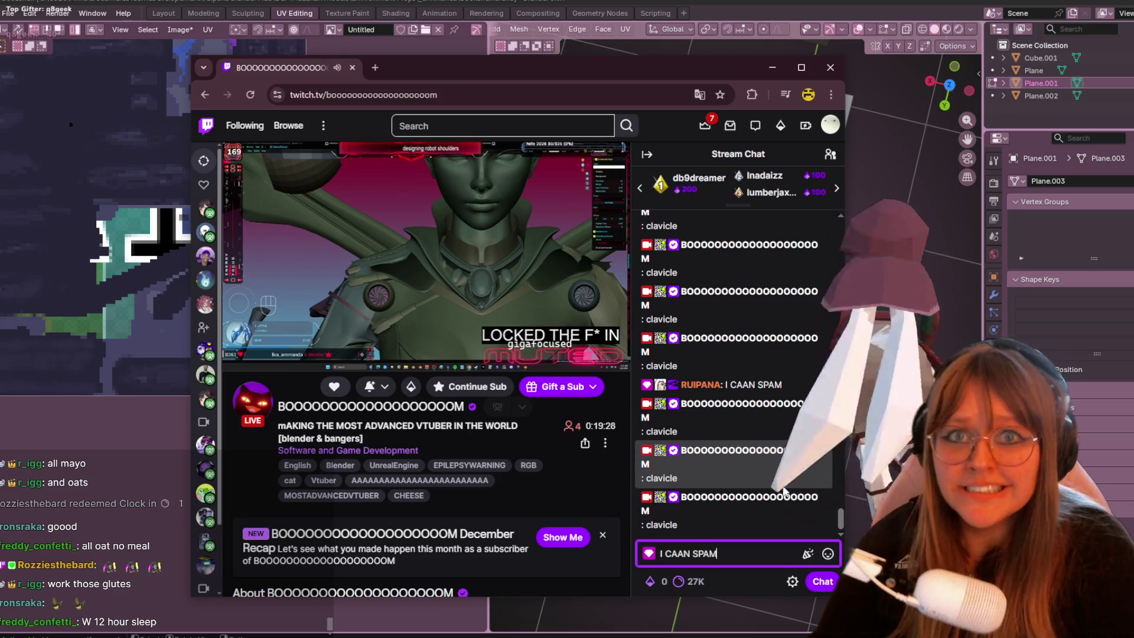
pyautogui.press('Return')
pyautogui.press('Up')
pyautogui.press('Return')
pyautogui.press('Up')
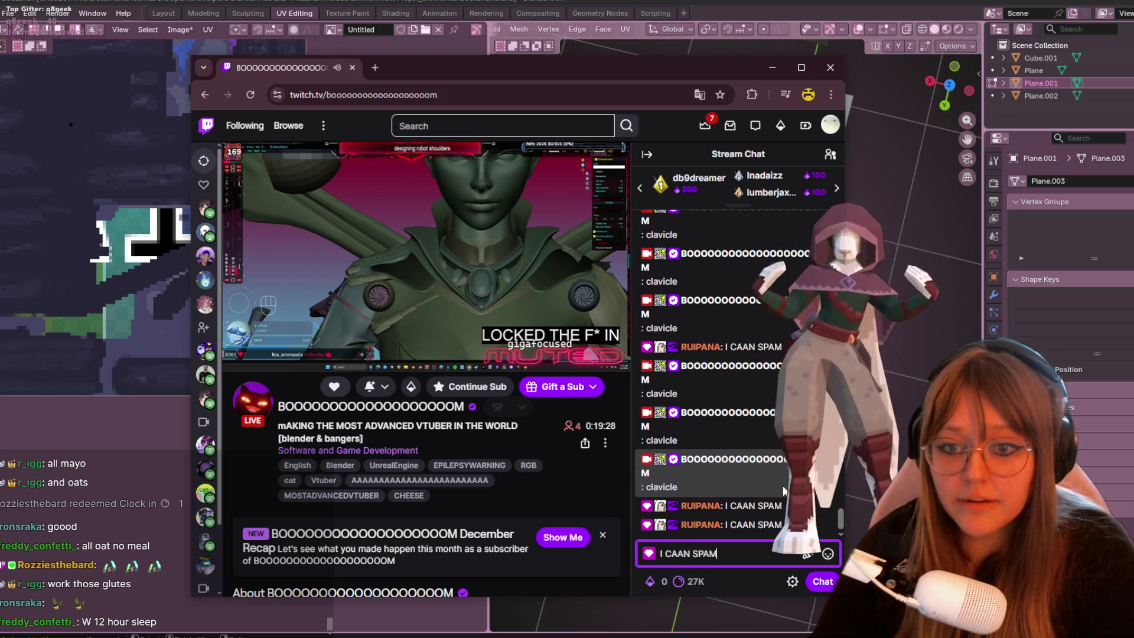
pyautogui.press('Return')
pyautogui.press('Up')
pyautogui.press('Return')
pyautogui.press('Up')
pyautogui.press('Return')
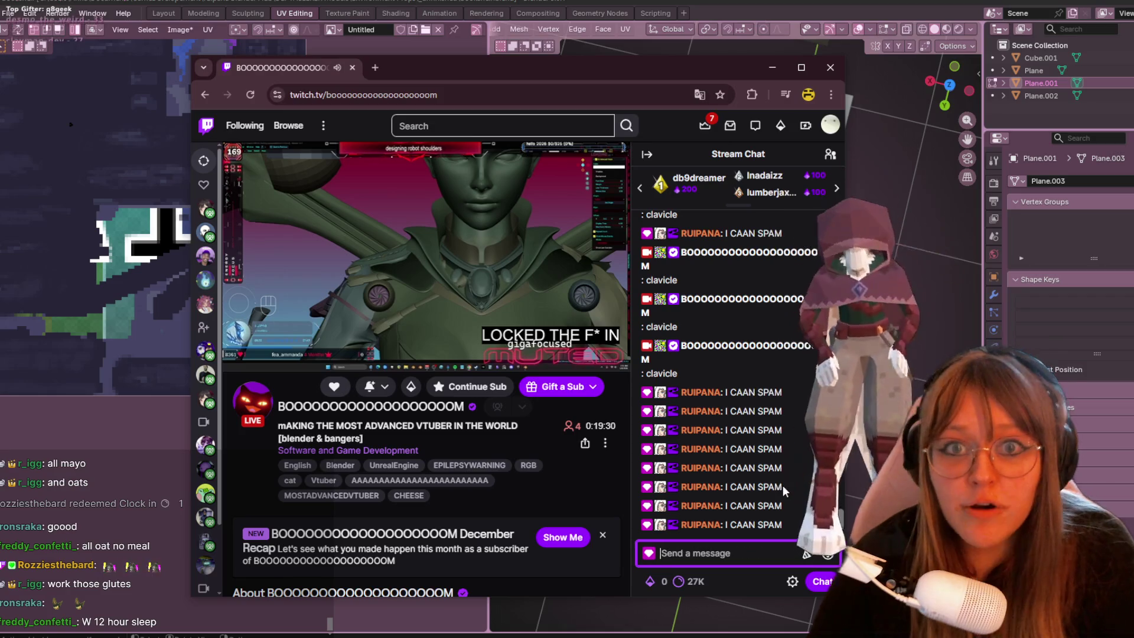
pyautogui.press('Up')
pyautogui.press('Return')
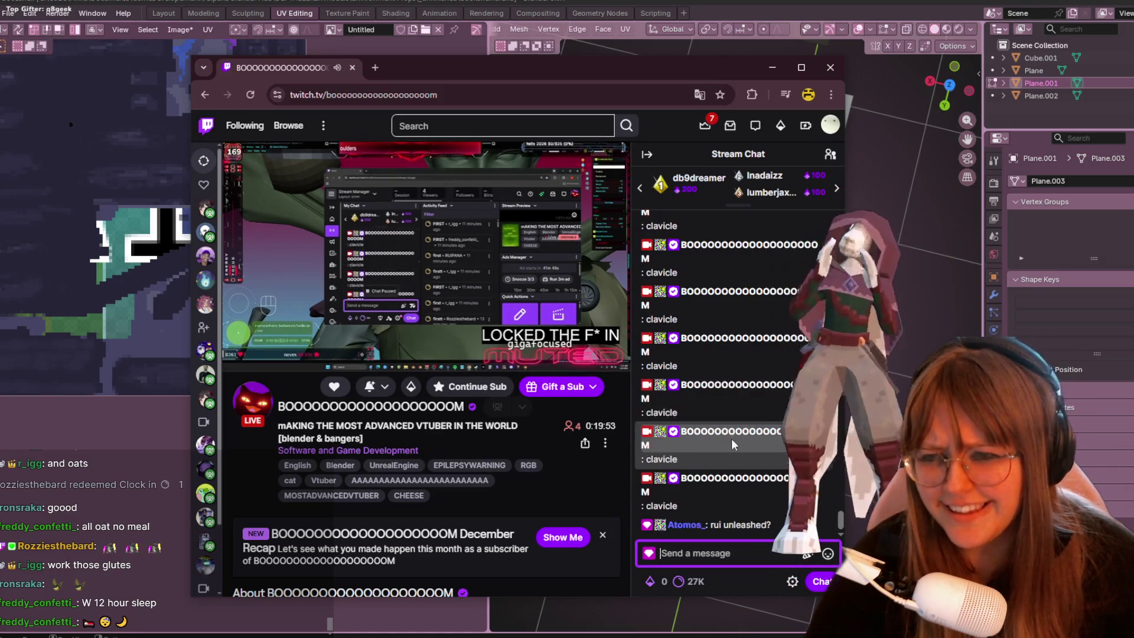
# Post a long keyboard-mash message starting 'ASFOPUIAD' to the stream chat.
pyautogui.write('ASFOPUIAD')
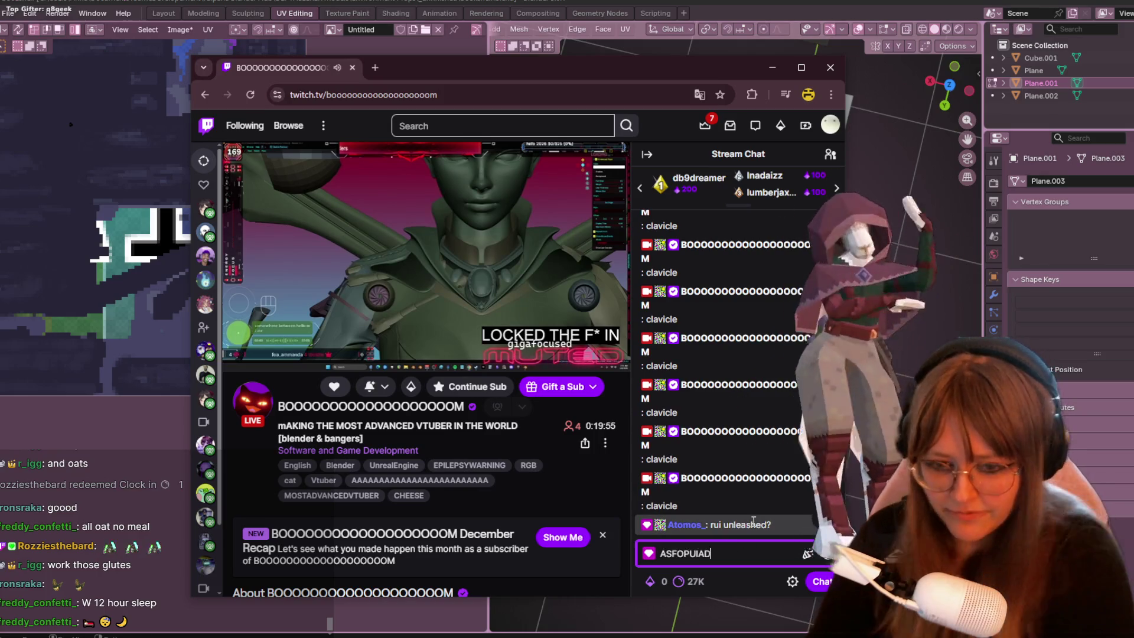
pyautogui.write('ILFUASDNHUIOUIOSDHGGWSDS')
pyautogui.hotkey('ctrl', 'f')
pyautogui.write('UJI(P')
pyautogui.hotkey('ctrl', 'shift', 'a')
pyautogui.write('ASD(PHUJP_(N(')
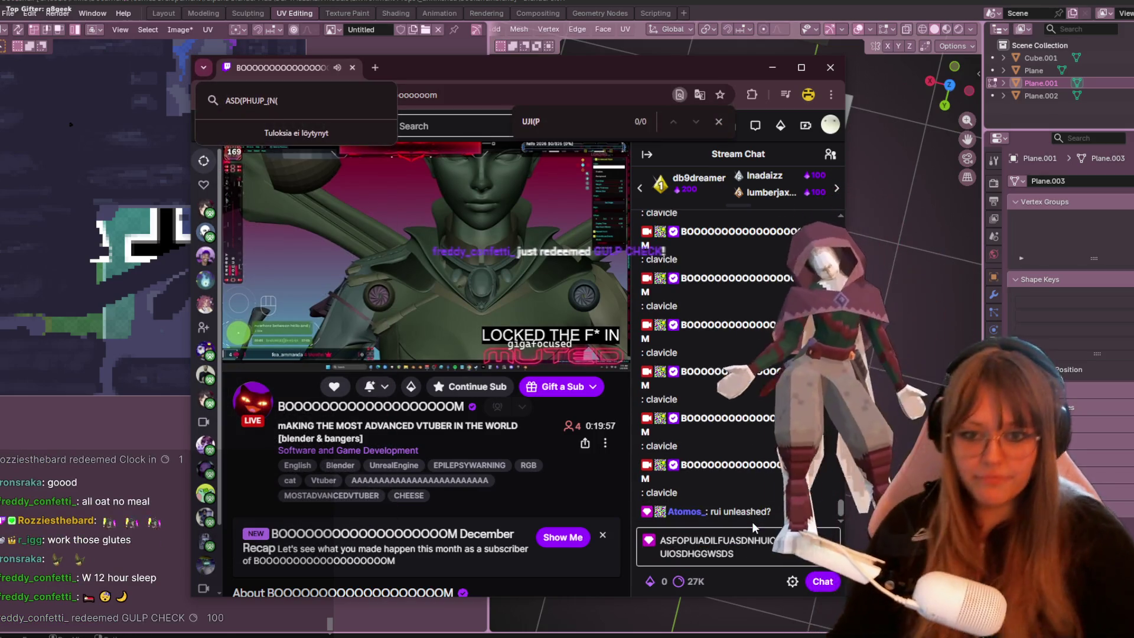
pyautogui.click(832, 583)
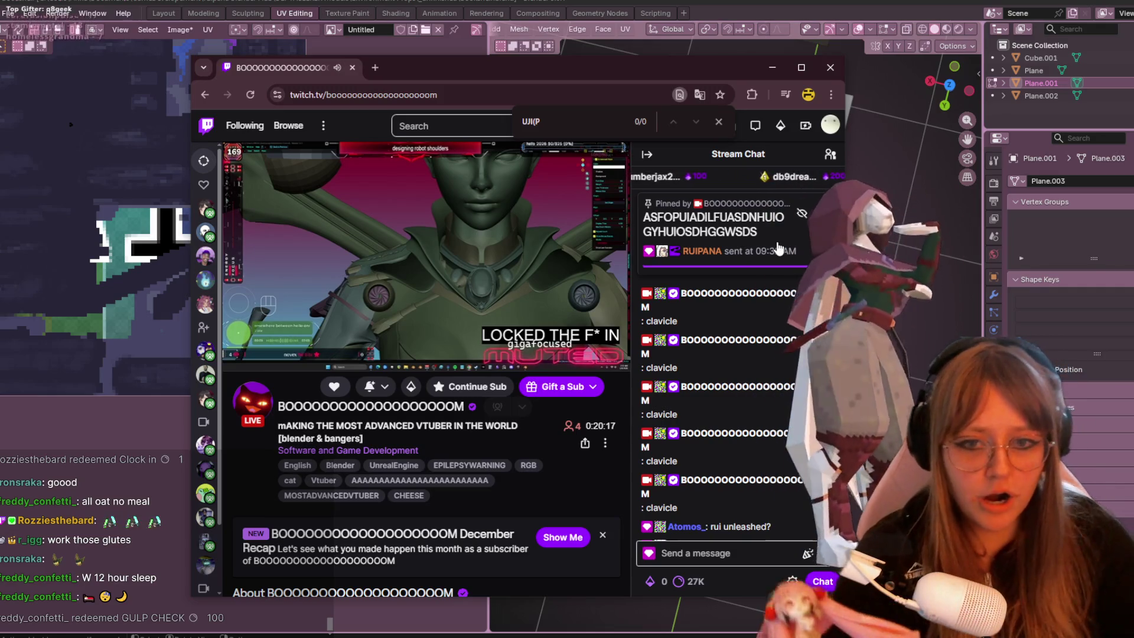
# Scroll the chat up and back to the latest messages, then focus the chat box.
pyautogui.scroll(1, 787, 395)
pyautogui.scroll(-1, 787, 395)
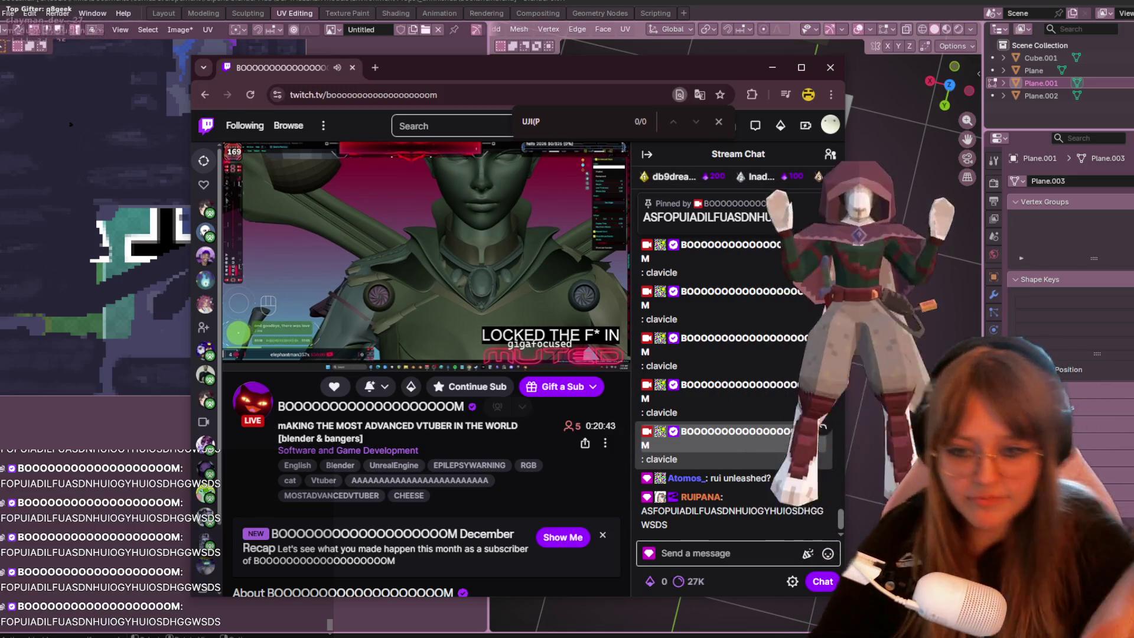
pyautogui.click(743, 555)
pyautogui.write('are you d')
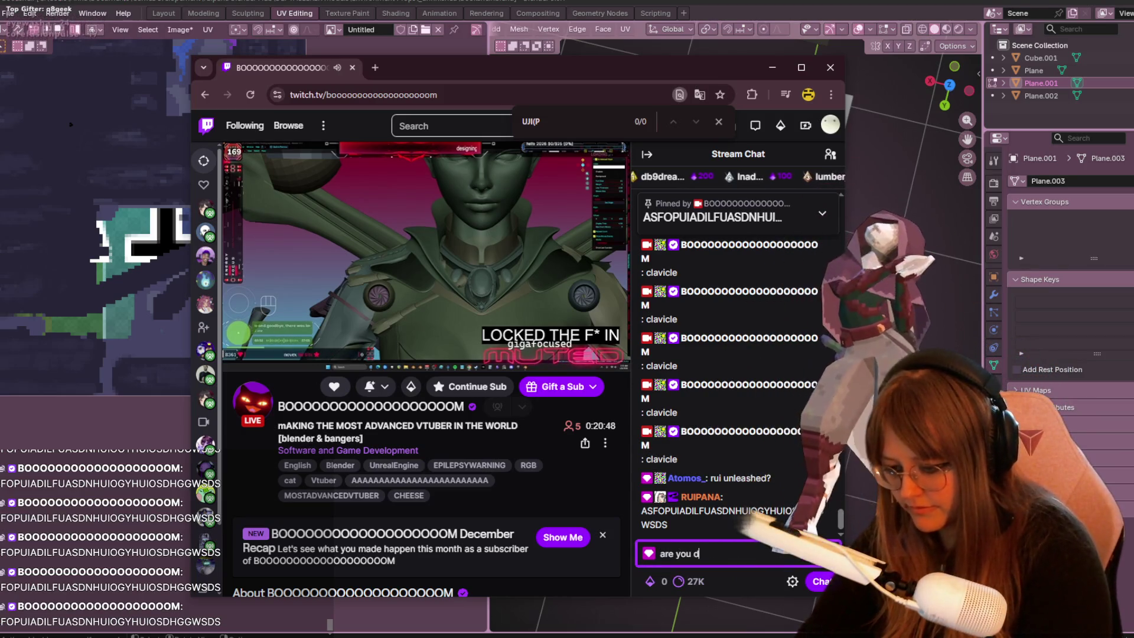
# Start a new chat message, switch away briefly, then return to the chat box.
pyautogui.write('i')
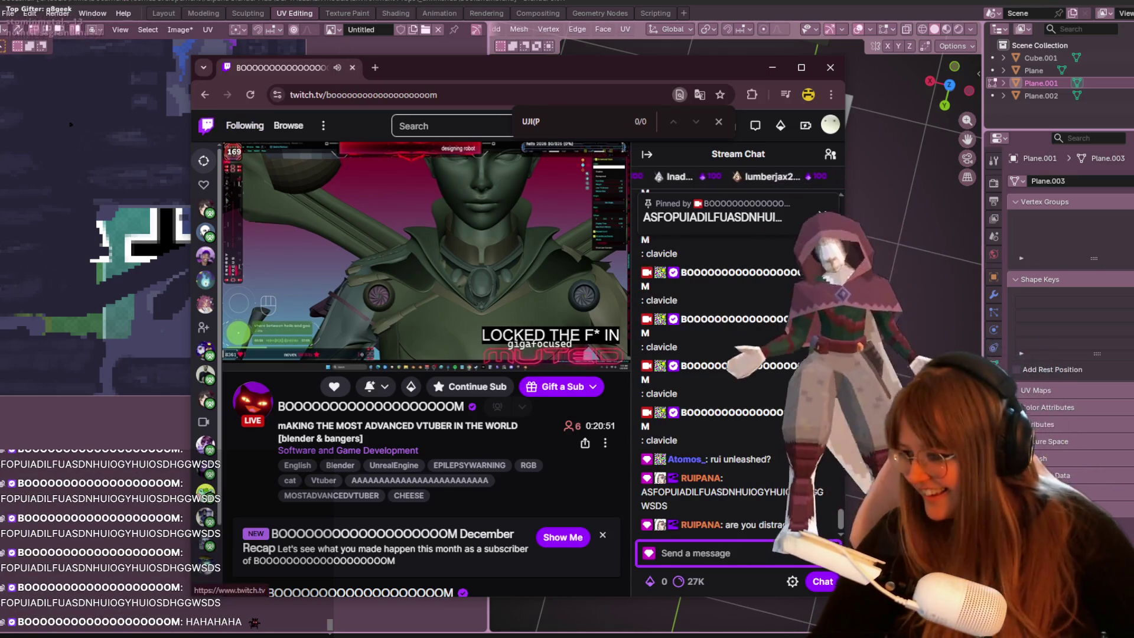
pyautogui.hotkey('alt', 'Tab')
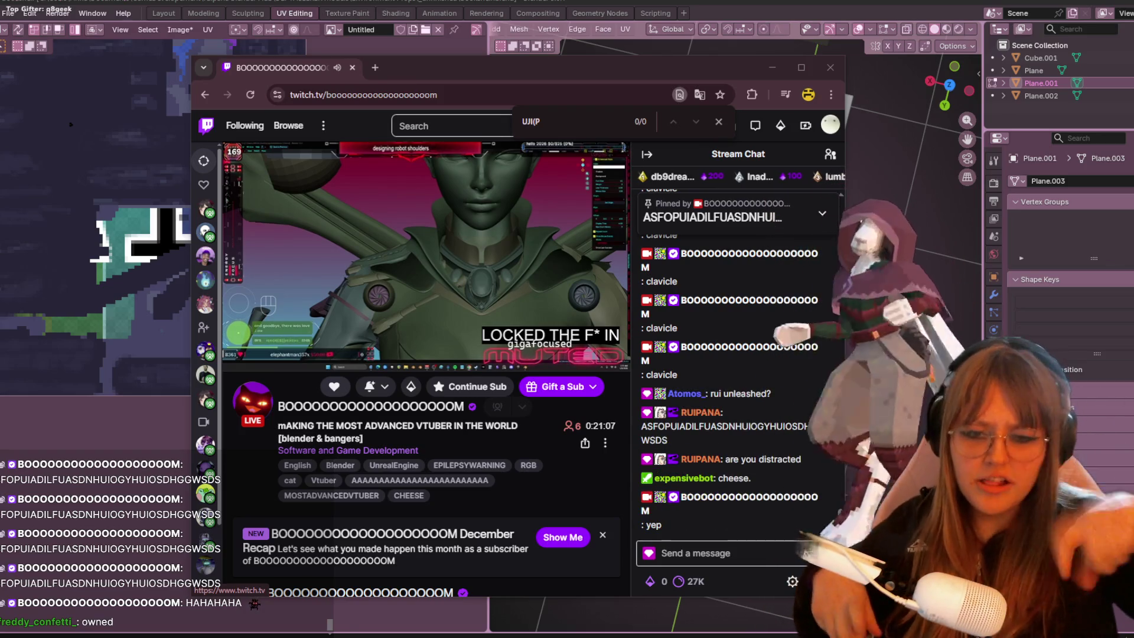
pyautogui.click(674, 541)
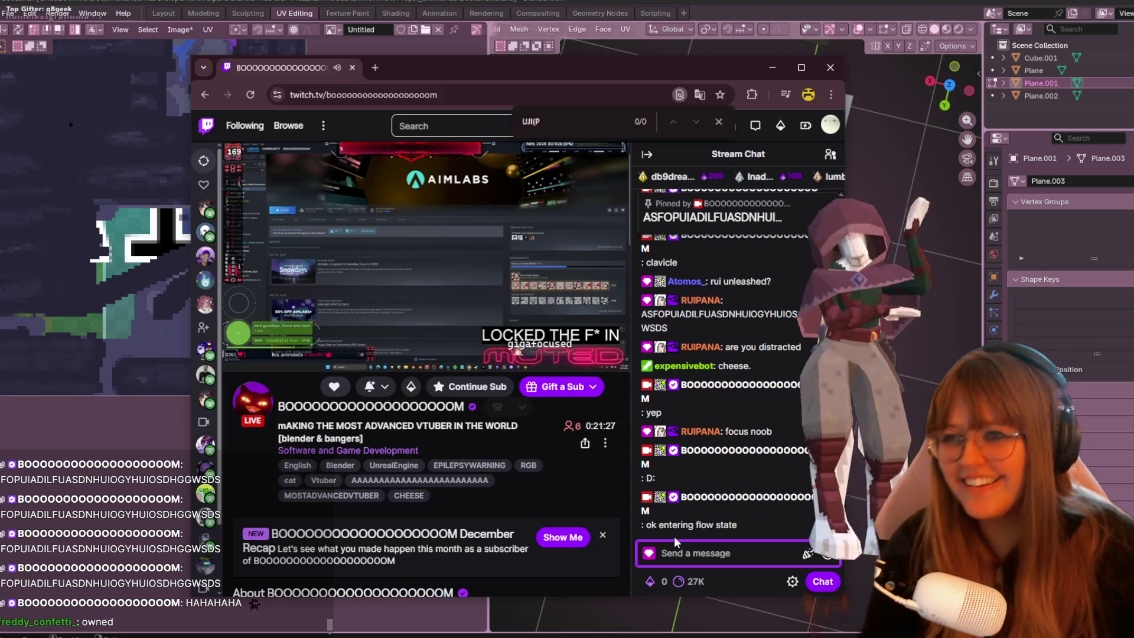
# Rearrange windows so Blender's Bookshelf UV workspace covers most of the screen over Twitch.
pyautogui.moveTo(571, 74)
pyautogui.mouseDown()
pyautogui.moveTo(590, 186)
pyautogui.moveTo(1, 29)
pyautogui.mouseUp()
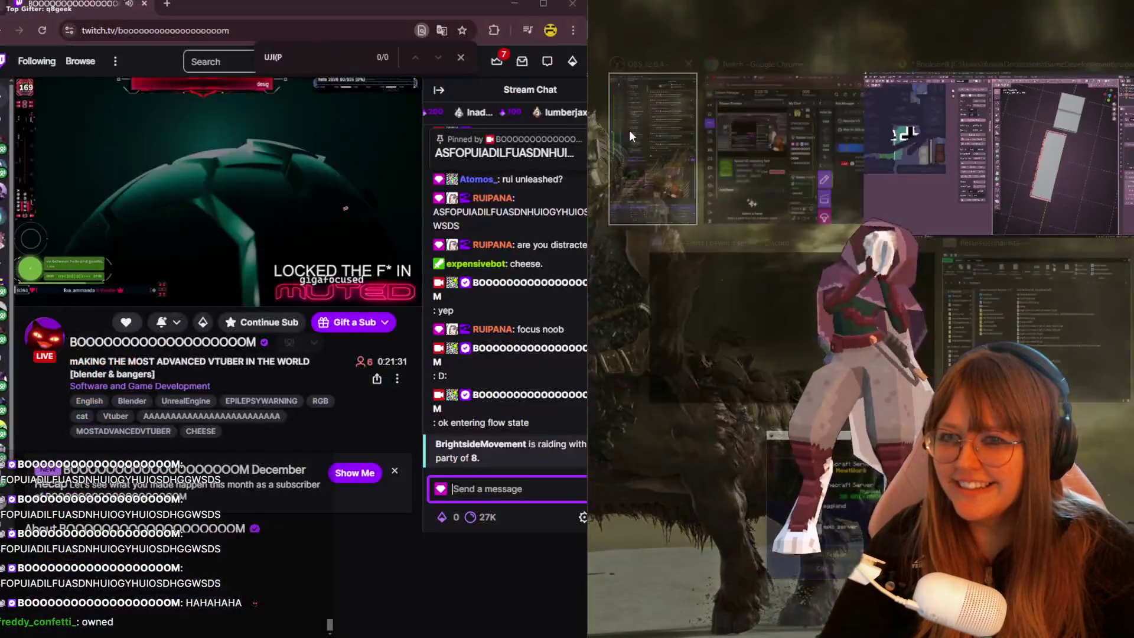
pyautogui.click(1054, 135)
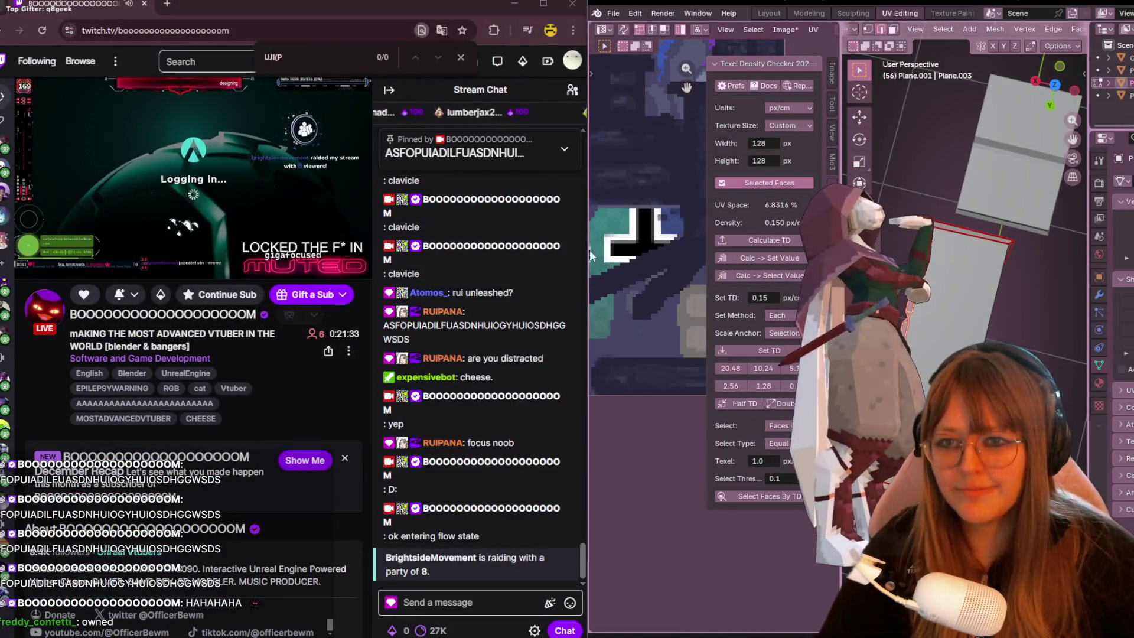
pyautogui.moveTo(582, 437)
pyautogui.mouseDown()
pyautogui.moveTo(523, 408)
pyautogui.moveTo(316, 354)
pyautogui.moveTo(232, 301)
pyautogui.moveTo(235, 283)
pyautogui.mouseUp()
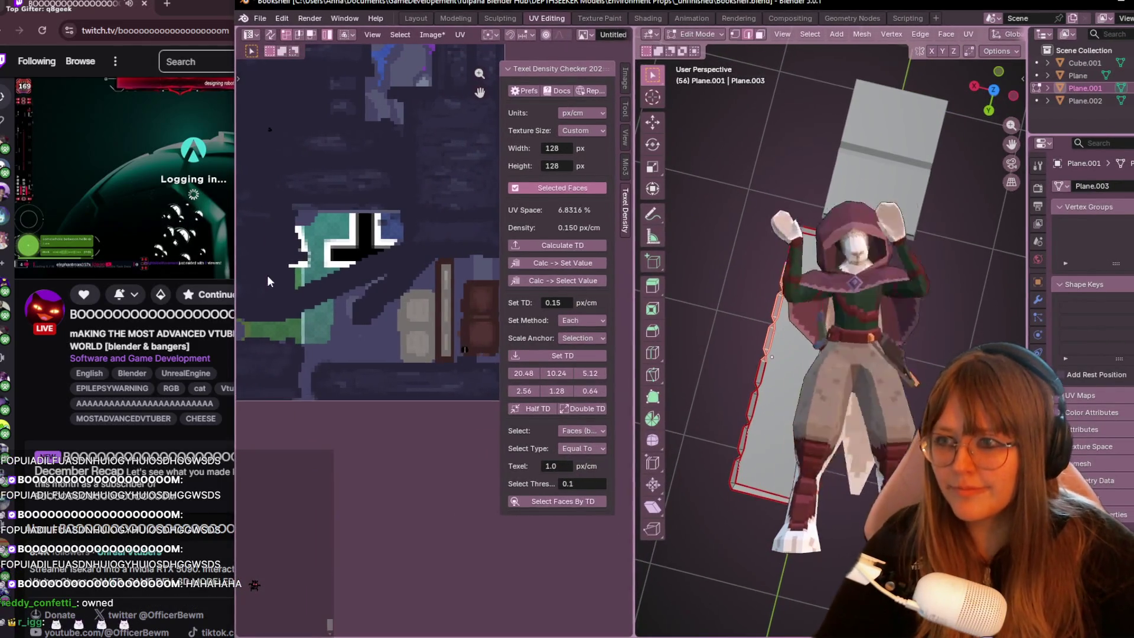
# Pan across the bookshelf planes, then narrow Blender to uncover the Twitch stream page.
pyautogui.keyDown('shift'); pyautogui.moveTo(833, 230); pyautogui.dragTo(807, 241, button='middle'); pyautogui.keyUp('shift')
pyautogui.keyDown('shift'); pyautogui.moveTo(883, 251); pyautogui.dragTo(908, 218, button='middle'); pyautogui.keyUp('shift')
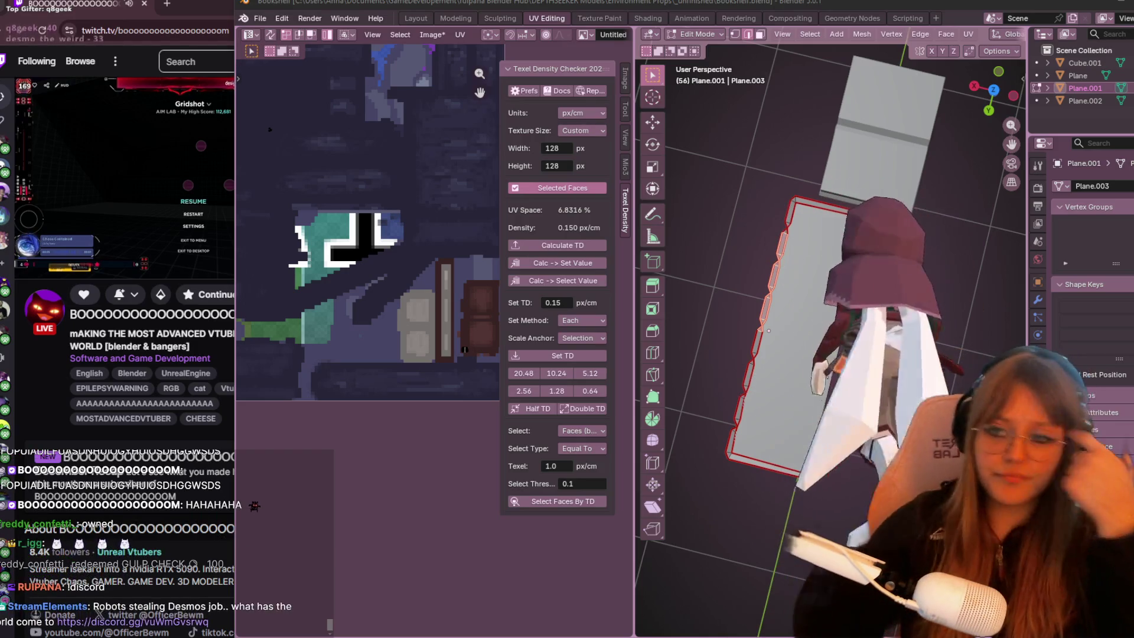
pyautogui.moveTo(235, 234)
pyautogui.mouseDown()
pyautogui.moveTo(470, 200)
pyautogui.moveTo(364, 176)
pyautogui.mouseUp()
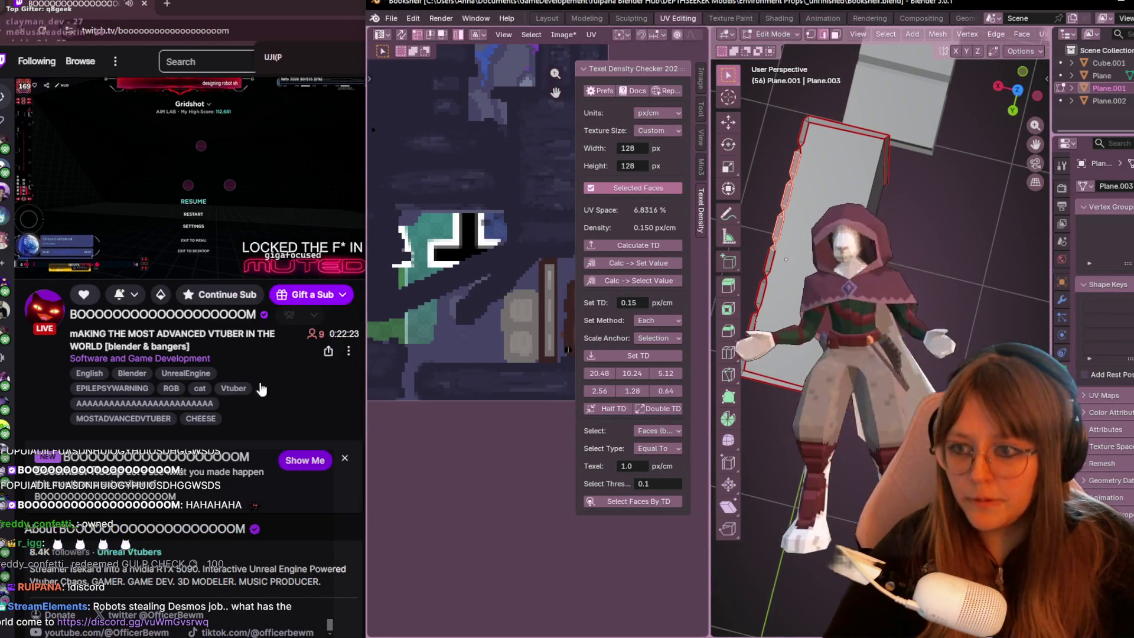
# Post 'hello bright side raidcers' in the Twitch chat, then return to Blender's viewport.
pyautogui.hotkey('alt', 'Tab')
pyautogui.click(494, 601)
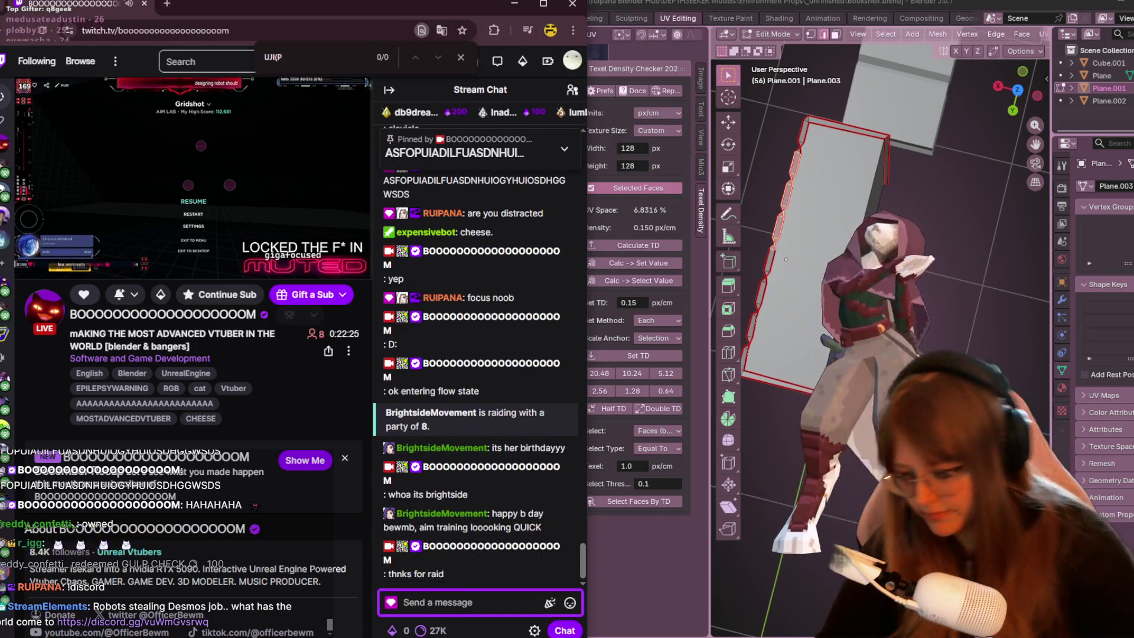
pyautogui.write('igh')
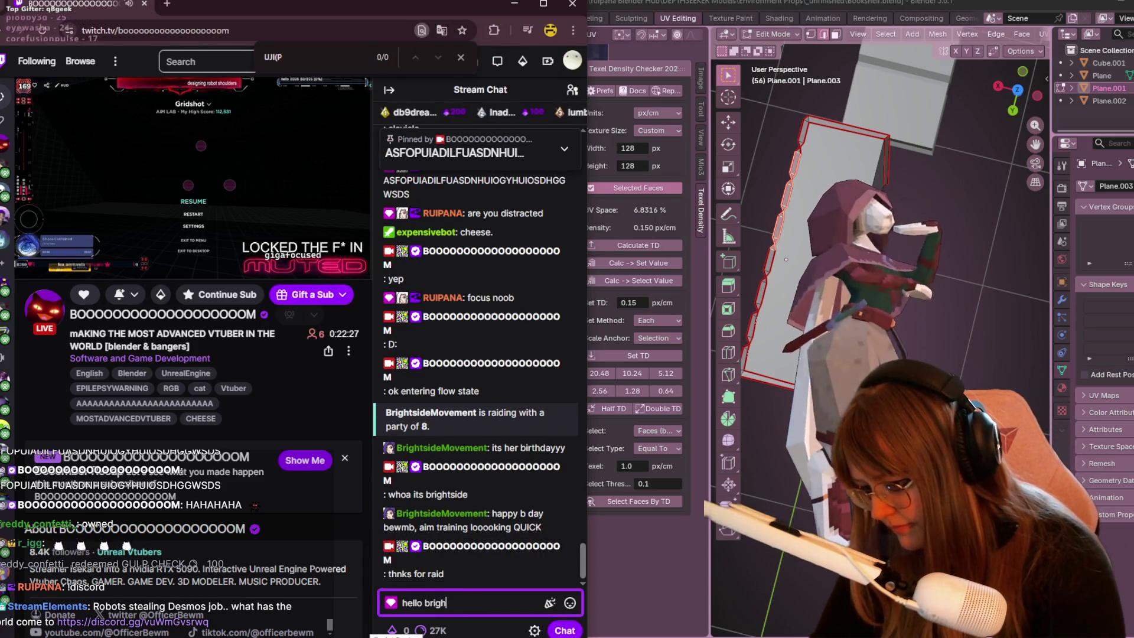
pyautogui.write('t side raidcers')
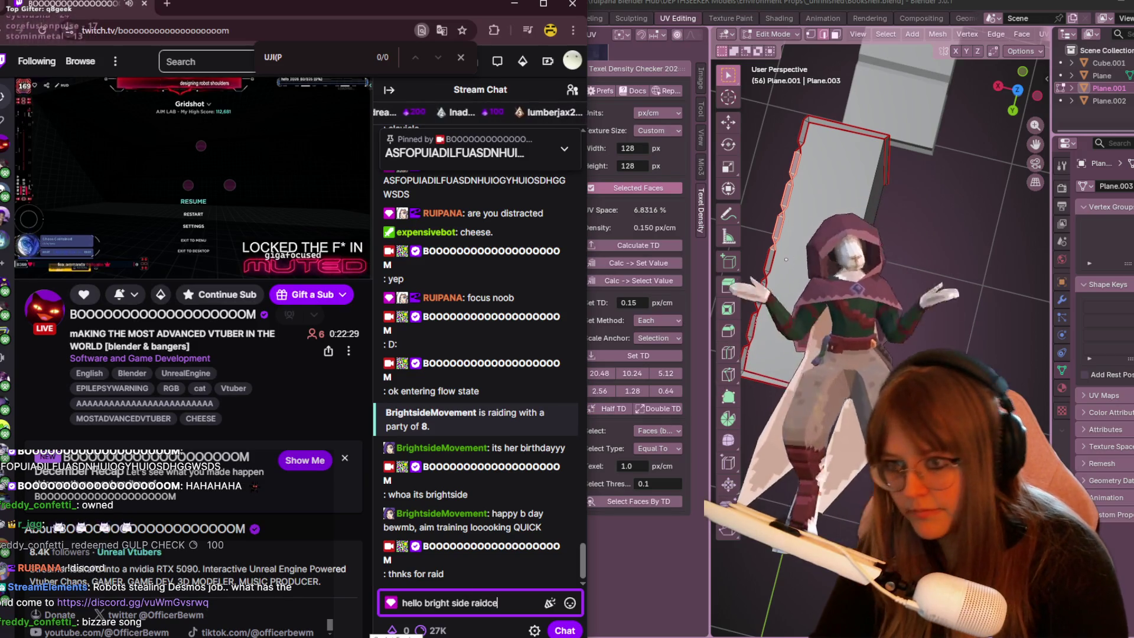
pyautogui.press('Return')
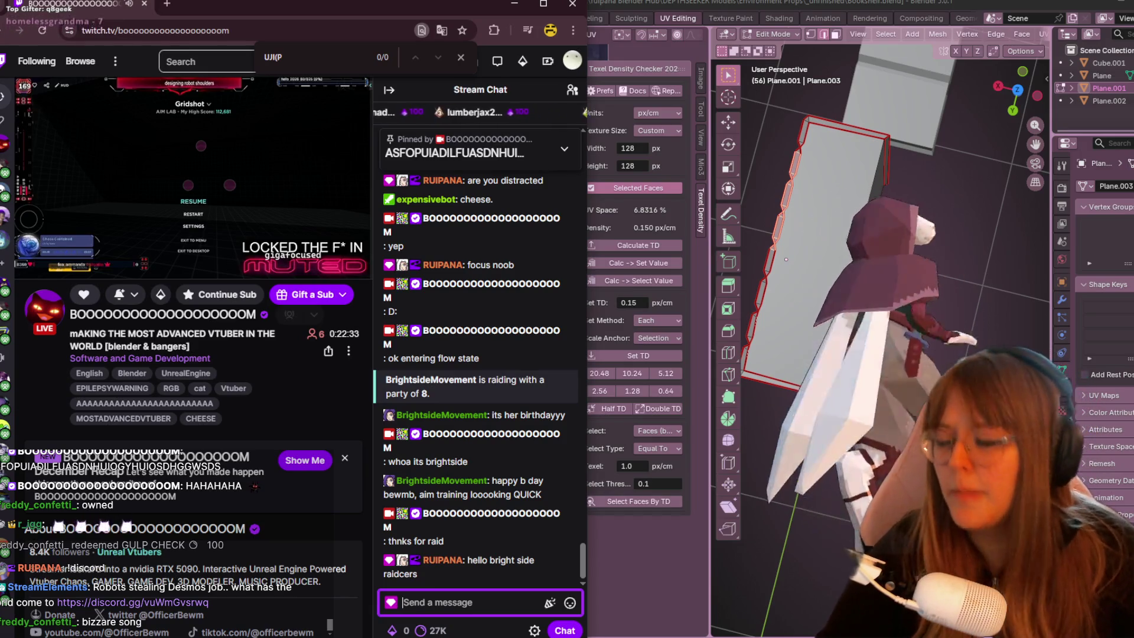
pyautogui.click(567, 350)
pyautogui.moveTo(756, 354)
pyautogui.mouseDown(button='middle')
pyautogui.moveTo(803, 351)
pyautogui.moveTo(762, 289)
pyautogui.mouseUp(button='middle')
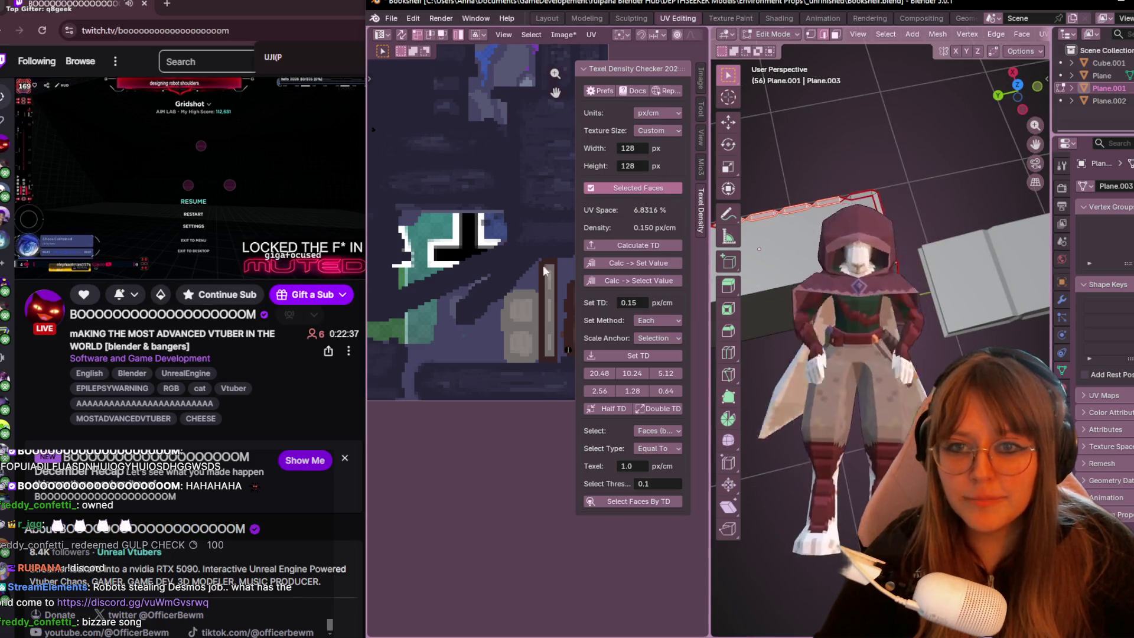
# Widen the UV editor and select a bookshelf face, nudging its UV island.
pyautogui.moveTo(712, 317); pyautogui.dragTo(852, 324)
pyautogui.scroll(-3, 677, 349)
pyautogui.click(963, 294)
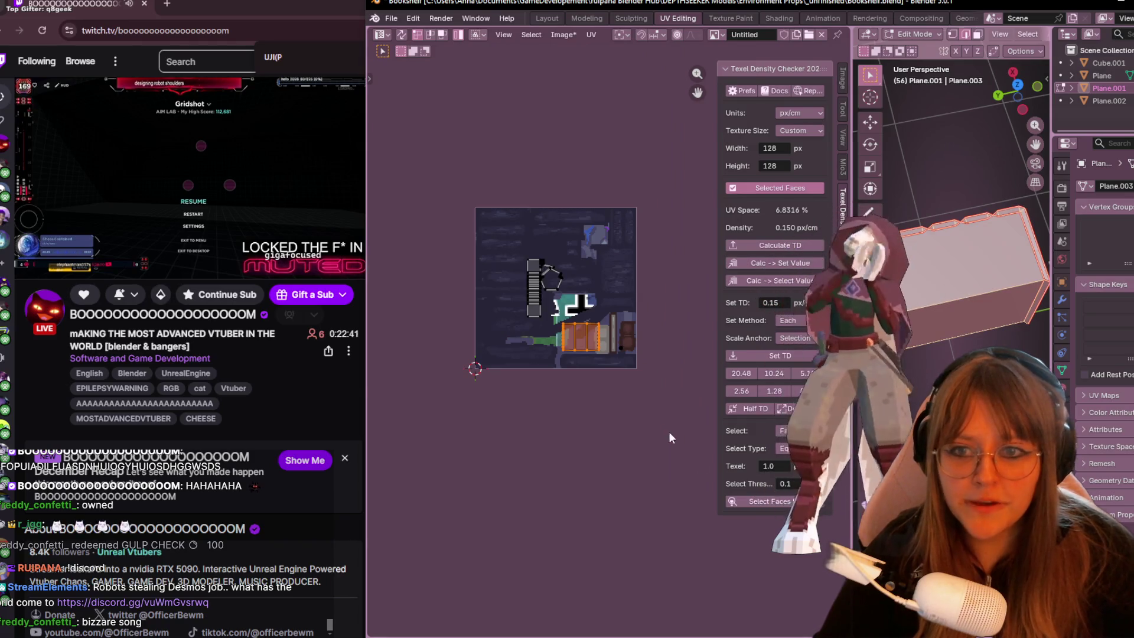
pyautogui.scroll(3, 669, 434)
pyautogui.scroll(2, 592, 370)
pyautogui.moveTo(561, 354)
pyautogui.mouseDown()
pyautogui.moveTo(596, 369)
pyautogui.moveTo(596, 291)
pyautogui.mouseUp()
# Rotate the island -90° onto the atlas centre, then begin replying to the 'aim training…' chat message.
pyautogui.press('r')
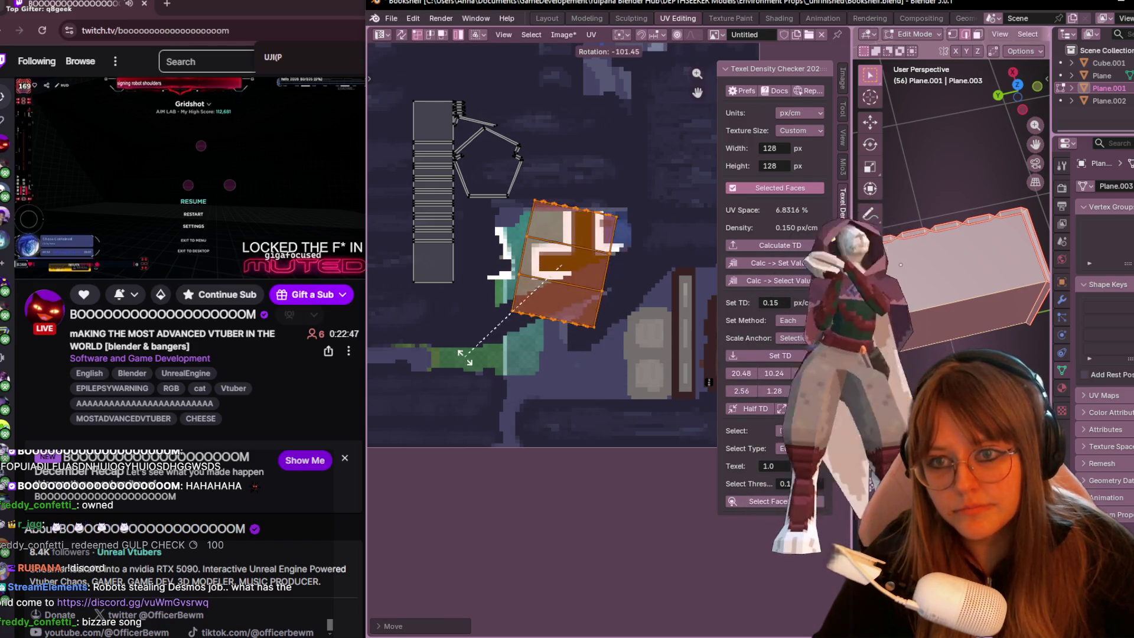
pyautogui.click(494, 371)
pyautogui.press('g')
pyautogui.click(565, 303)
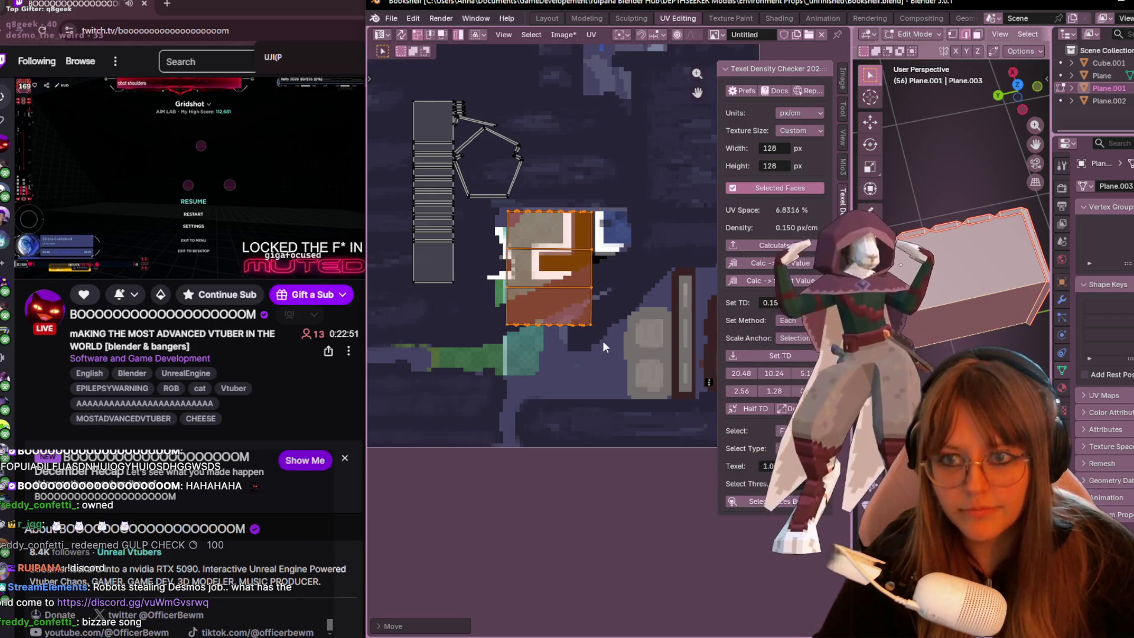
pyautogui.moveTo(608, 299); pyautogui.dragTo(593, 295, button='middle')
pyautogui.press('g')
pyautogui.click(531, 277)
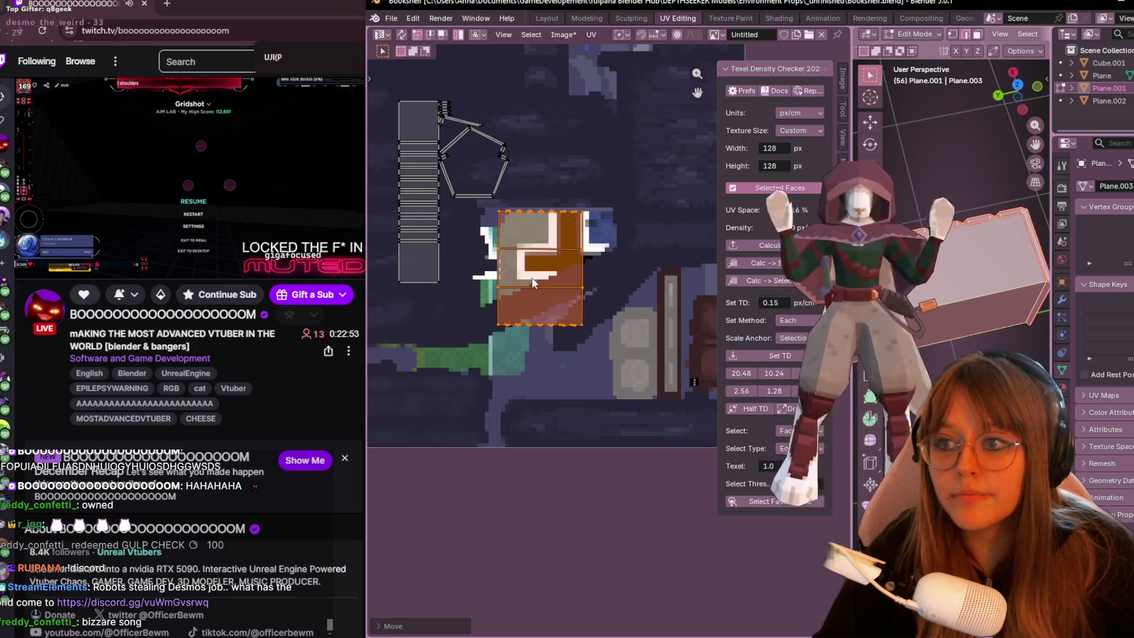
pyautogui.click(301, 410)
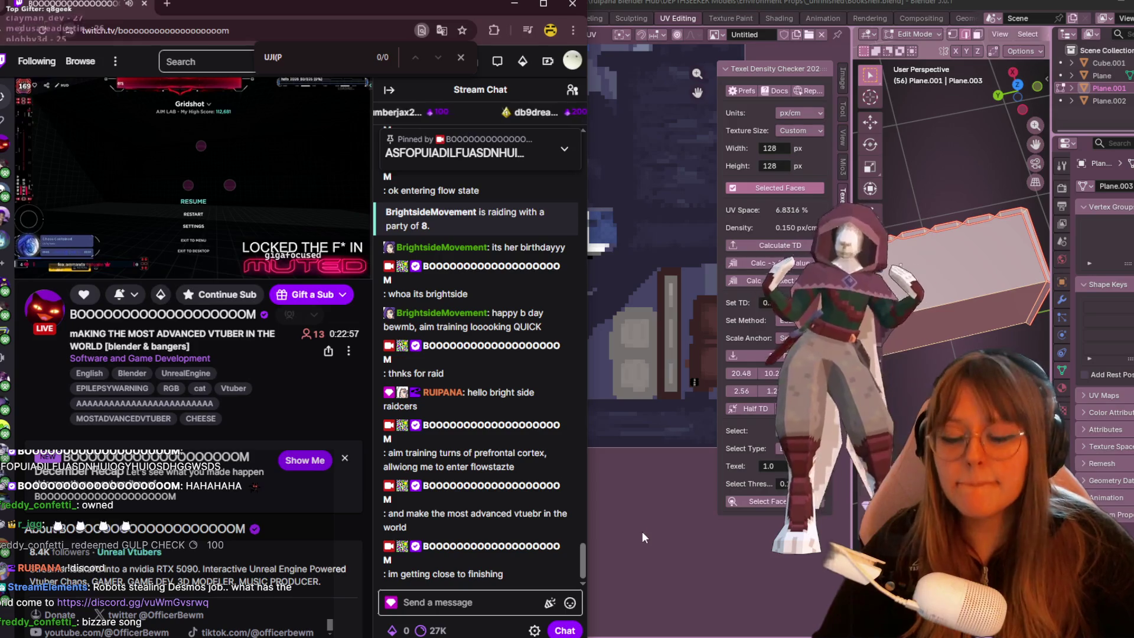
pyautogui.click(562, 422)
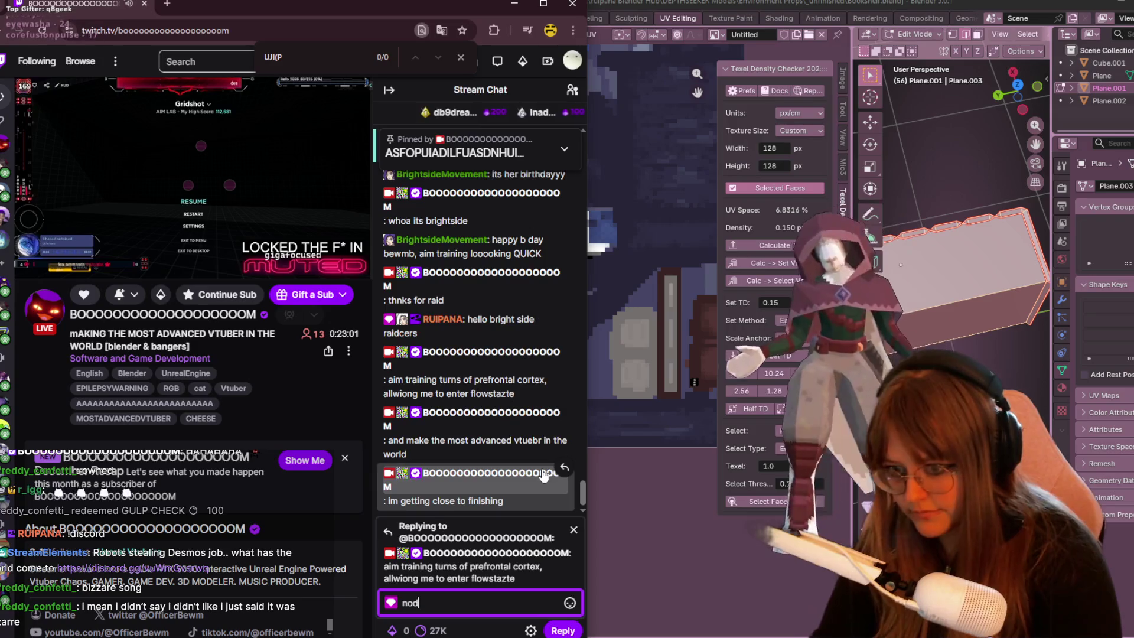
# Post 'nod', 'shoudl i do this too' and 'WIDE CLAVICLES' in the stream chat.
pyautogui.press('Return')
pyautogui.write('shoudl i do th')
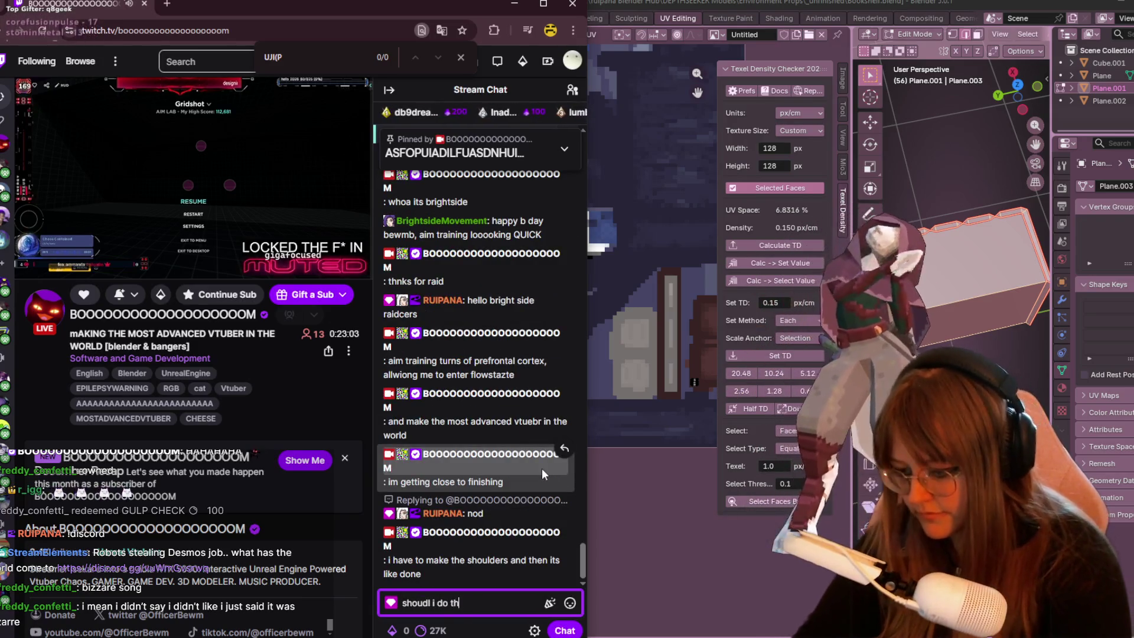
pyautogui.write('is too')
pyautogui.press('Return')
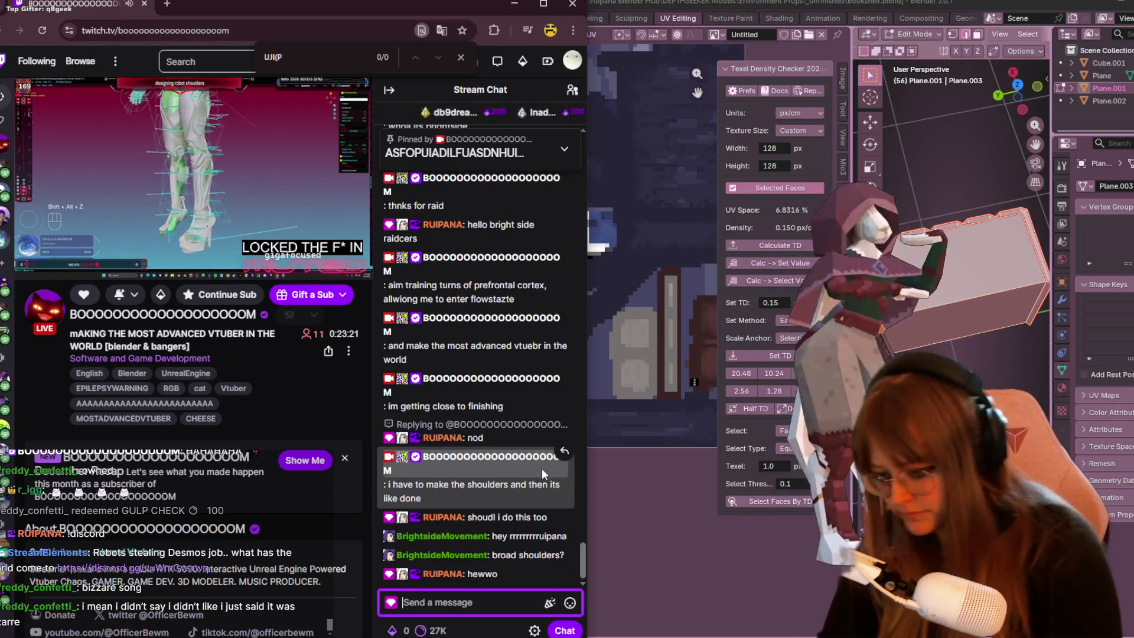
pyautogui.write('WIDE CLAVICLES')
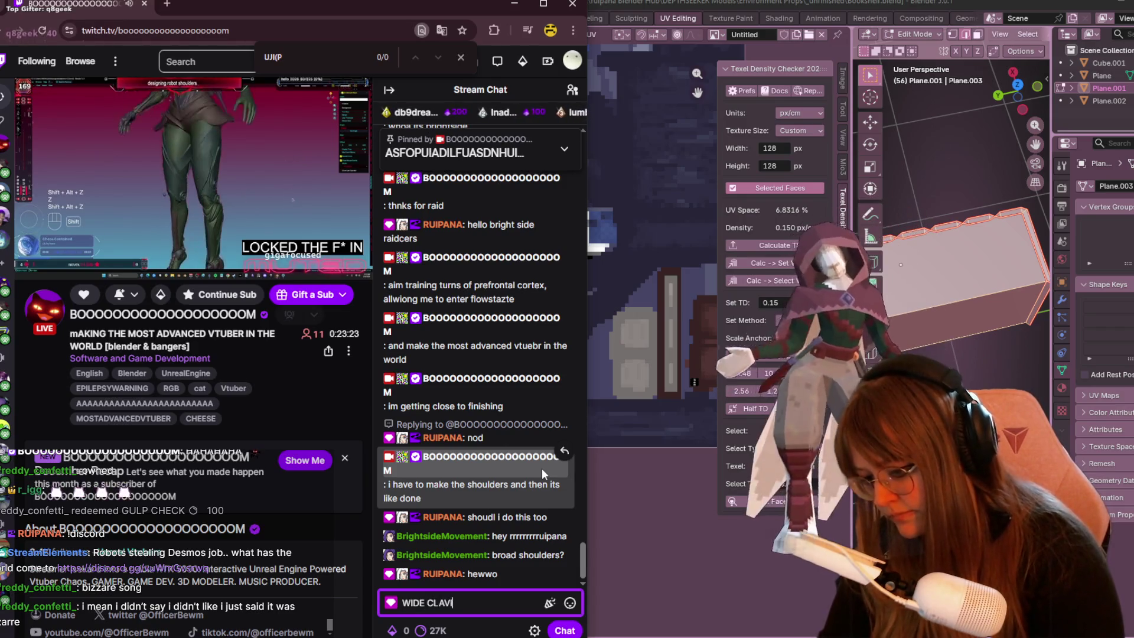
pyautogui.press('Return')
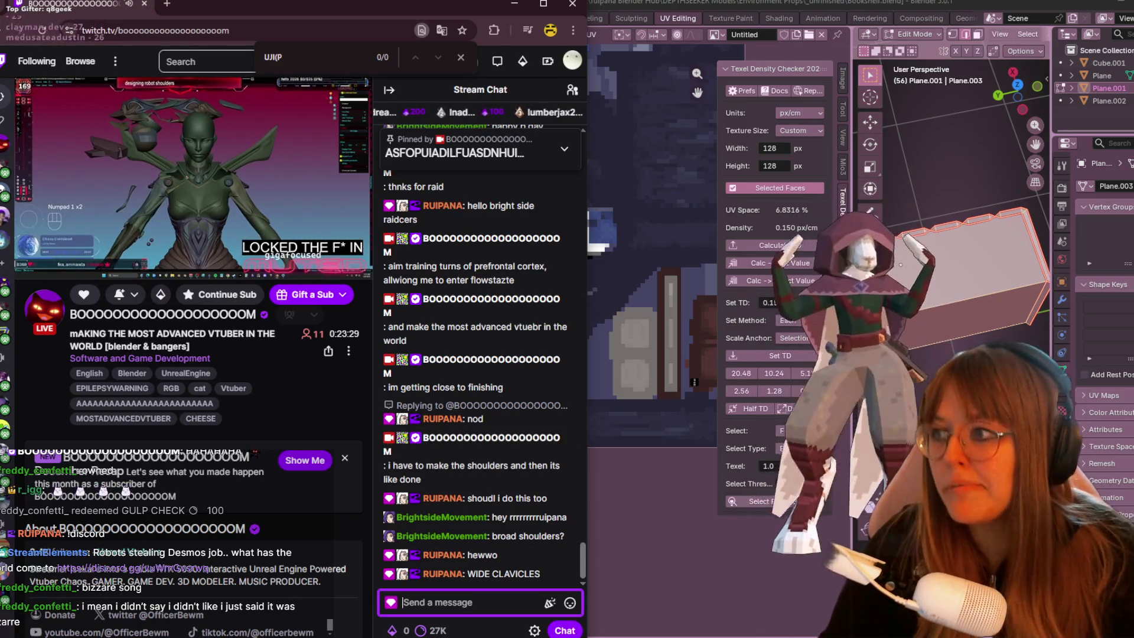
pyautogui.hotkey('alt', 'Tab')
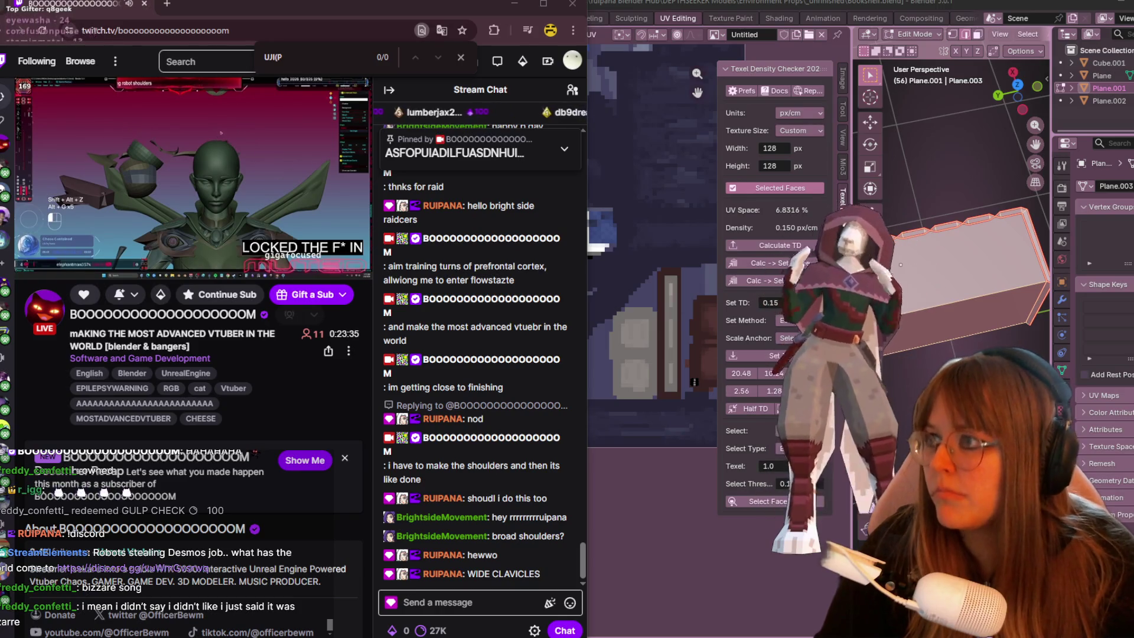
pyautogui.click(460, 601)
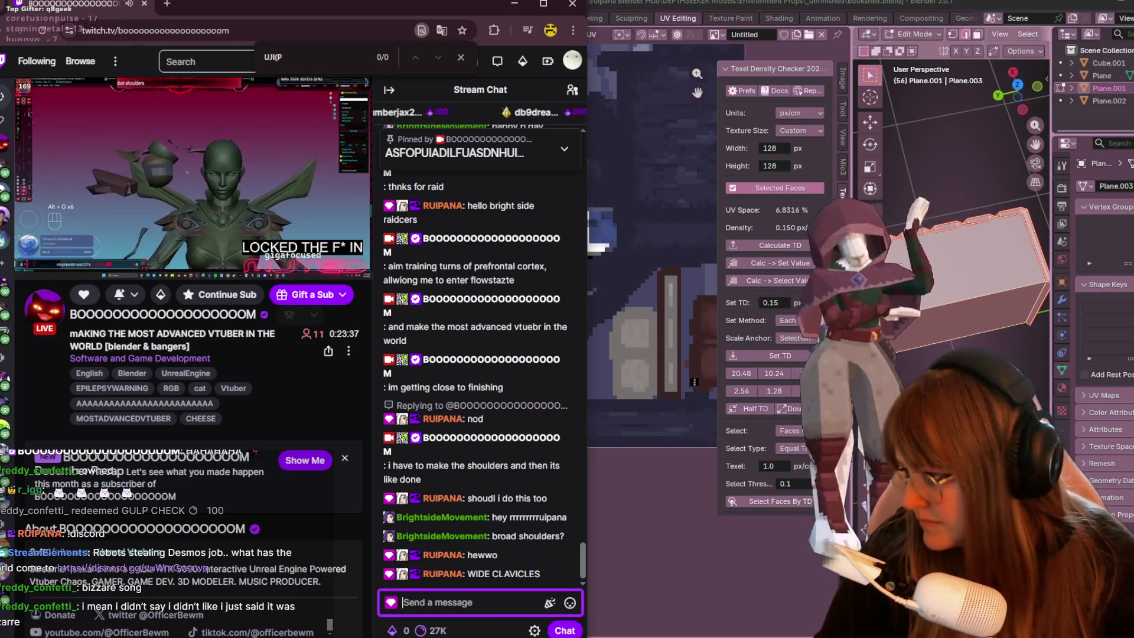
pyautogui.hotkey('alt', 'Tab')
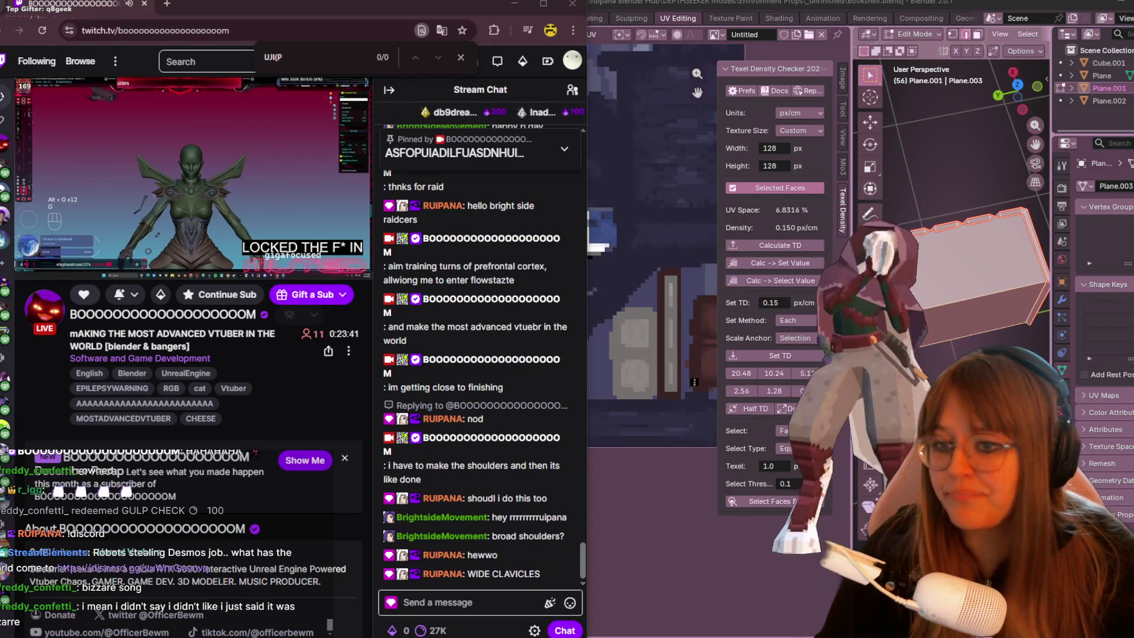
# Back in Blender's UV editor, move the long strip island beside the main island.
pyautogui.click(586, 442)
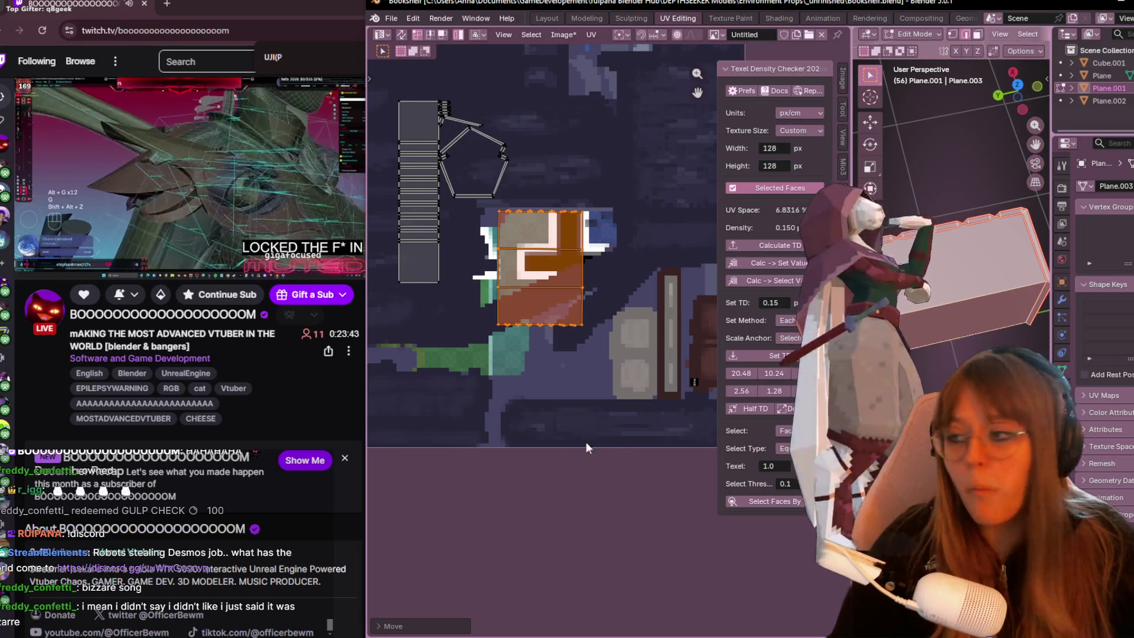
pyautogui.scroll(1, 569, 300)
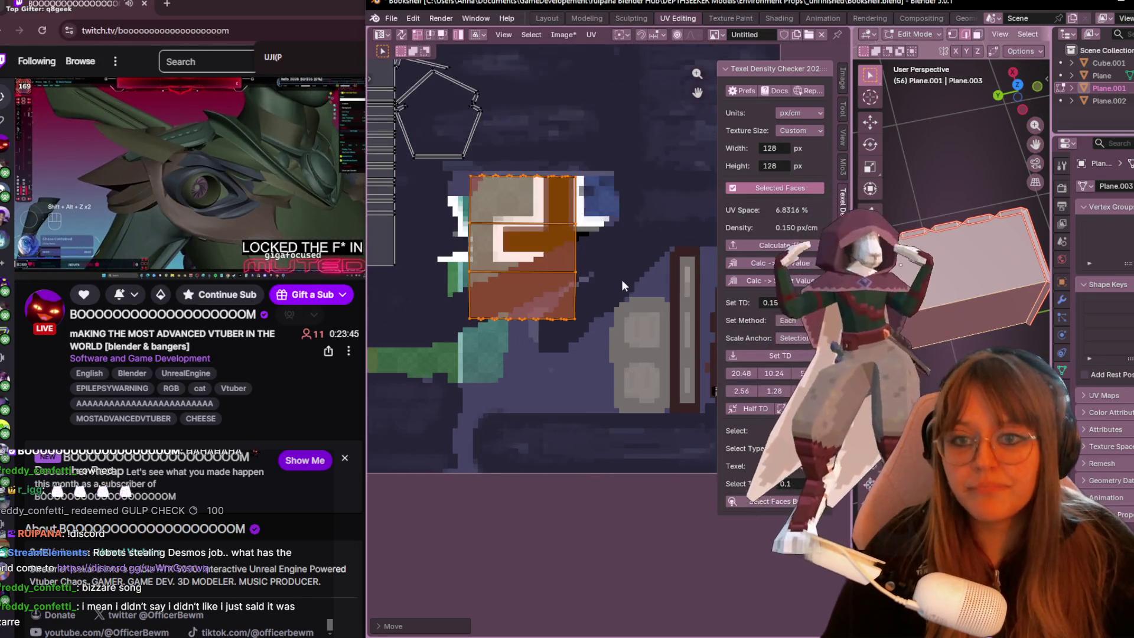
pyautogui.click(414, 265)
pyautogui.moveTo(610, 396)
pyautogui.mouseDown(button='middle')
pyautogui.moveTo(609, 380)
pyautogui.moveTo(668, 335)
pyautogui.moveTo(580, 325)
pyautogui.mouseUp(button='middle')
pyautogui.moveTo(956, 177); pyautogui.dragTo(992, 165, button='middle')
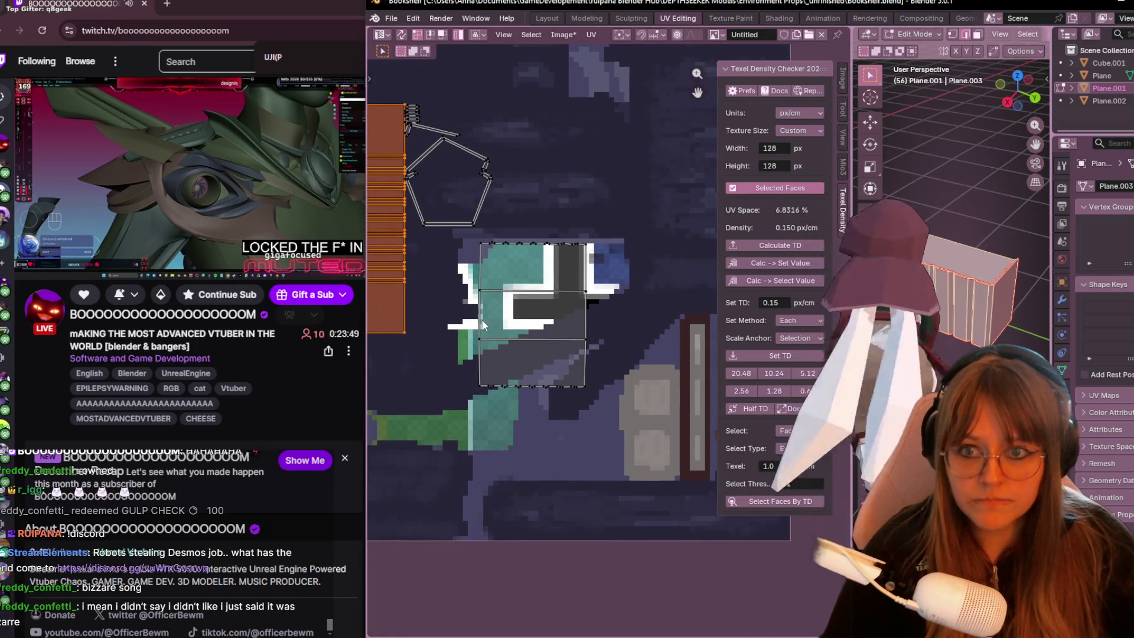
pyautogui.scroll(-2, 482, 320)
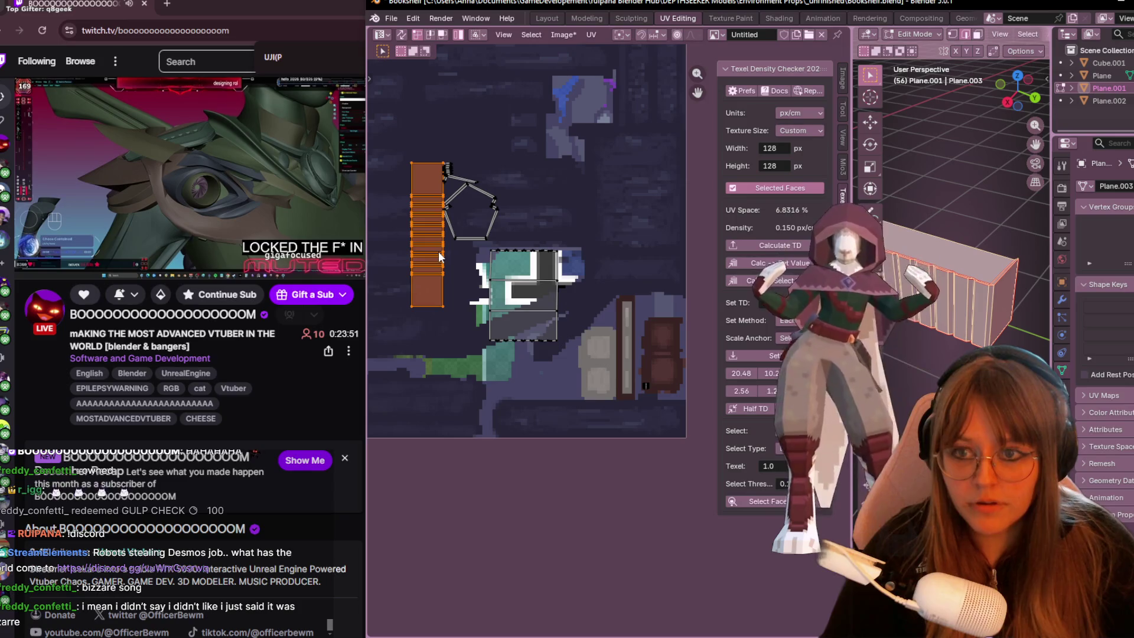
pyautogui.press('g')
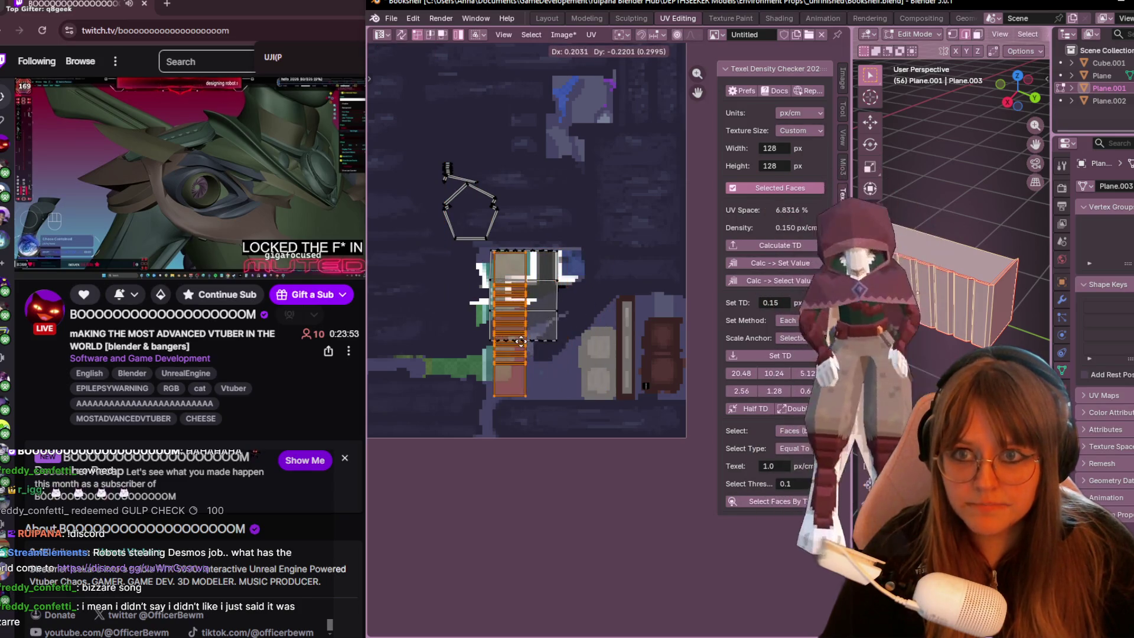
pyautogui.click(486, 341)
# Move the three-face island up-right and shrink it to about two-thirds size.
pyautogui.click(532, 284)
pyautogui.moveTo(568, 285); pyautogui.dragTo(559, 370, button='middle')
pyautogui.press('g')
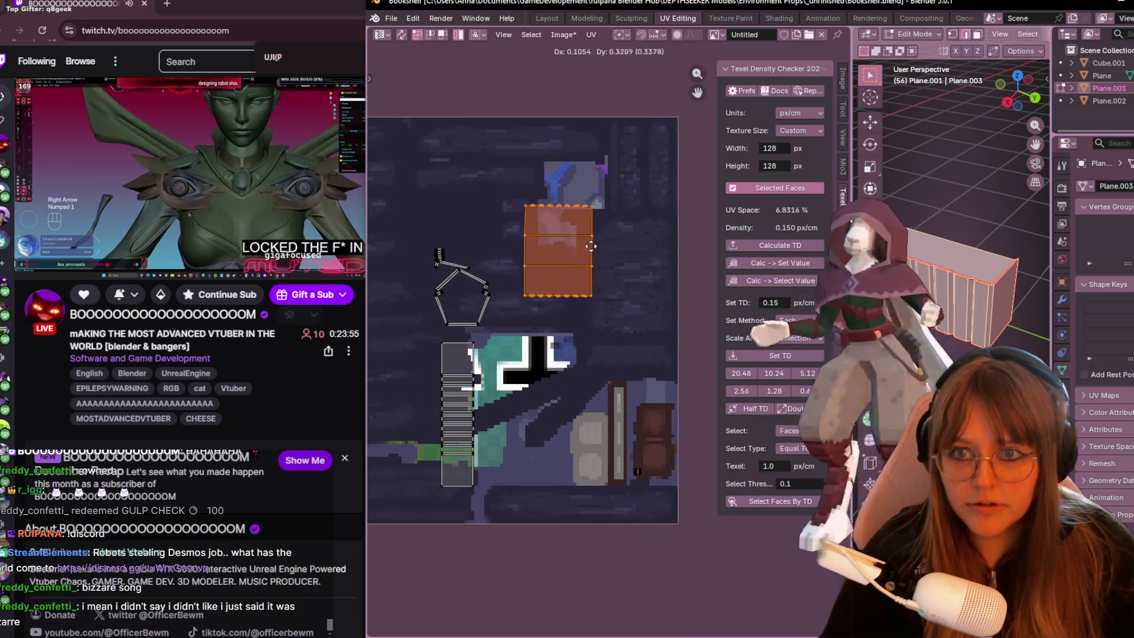
pyautogui.click(590, 245)
pyautogui.press('s')
pyautogui.click(606, 220)
pyautogui.moveTo(607, 221); pyautogui.dragTo(562, 336, button='middle')
pyautogui.scroll(1, 607, 239)
# Rotate and slightly rescale the island, undo the last rotation, then select the ladder island.
pyautogui.press('r')
pyautogui.click(607, 241)
pyautogui.press('s')
pyautogui.click(597, 233)
pyautogui.press('r')
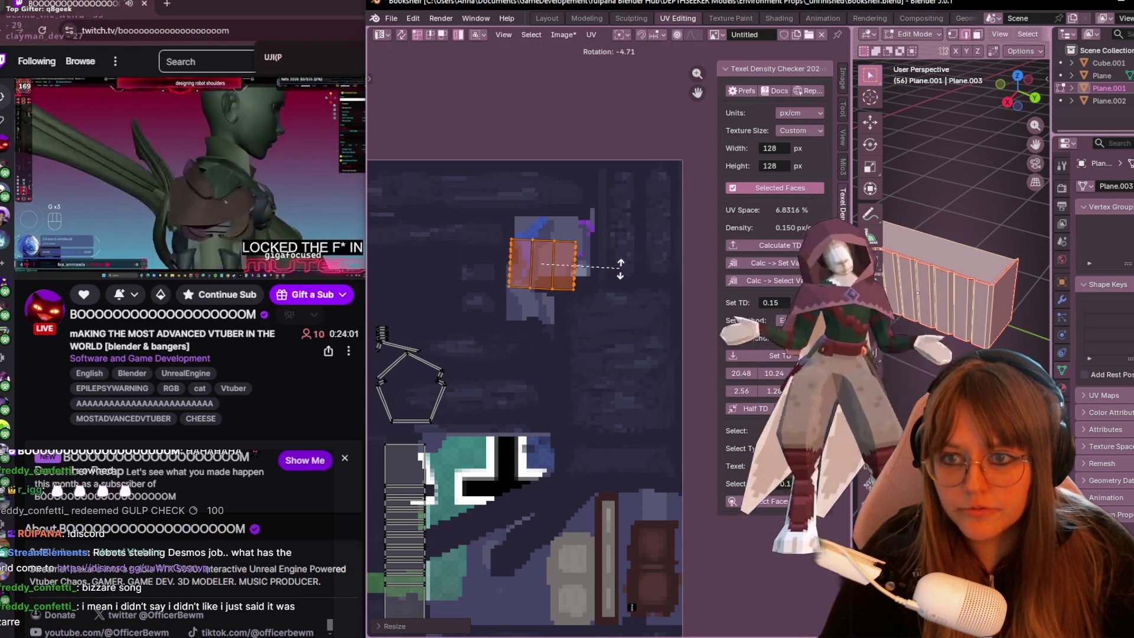
pyautogui.click(620, 269)
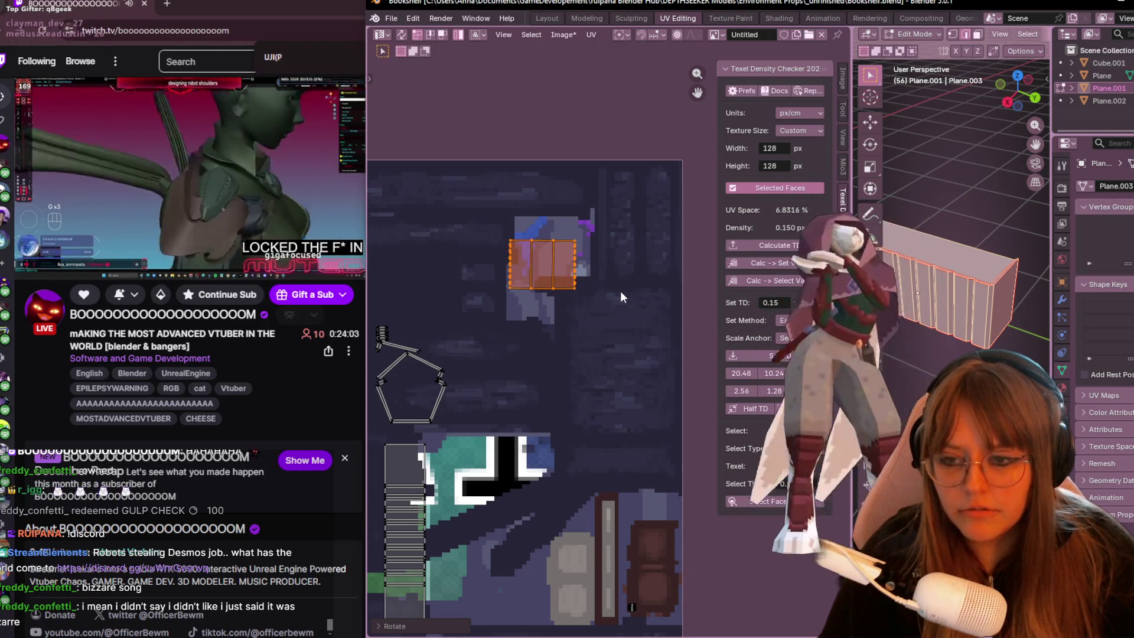
pyautogui.hotkey('ctrl', 'z')
pyautogui.hotkey('ctrl', 'z')
pyautogui.hotkey('ctrl', 'z')
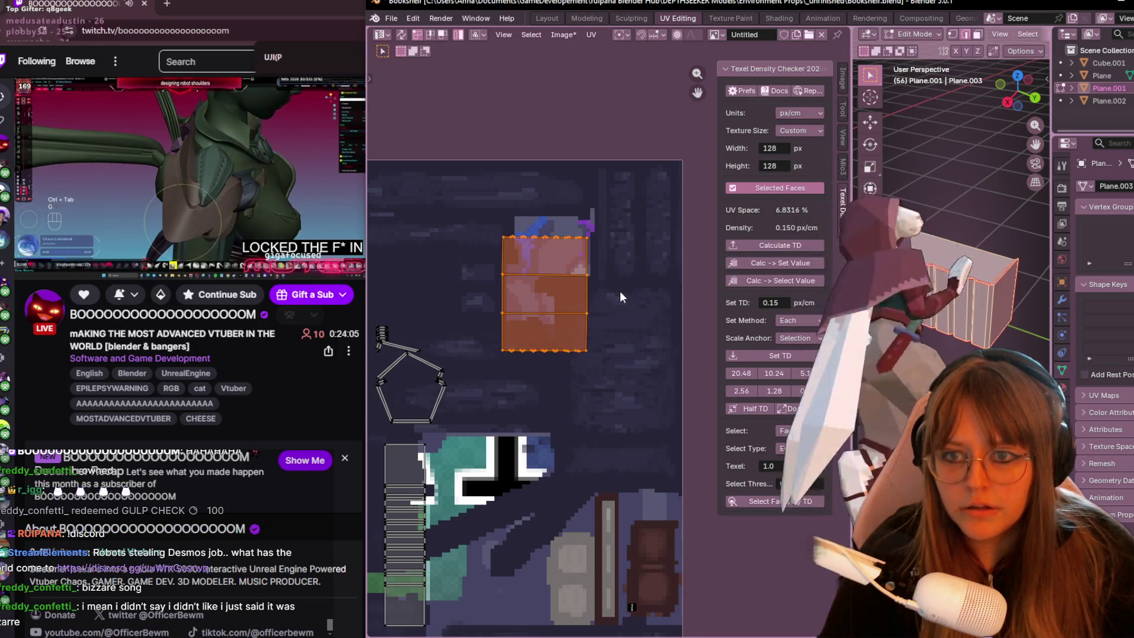
pyautogui.scroll(-3, 619, 290)
pyautogui.moveTo(617, 447); pyautogui.dragTo(575, 318, button='middle')
pyautogui.click(509, 338)
# Drop the ladder island mid-atlas, check Cube.001, then resume editing Plane.001's UVs.
pyautogui.press('g')
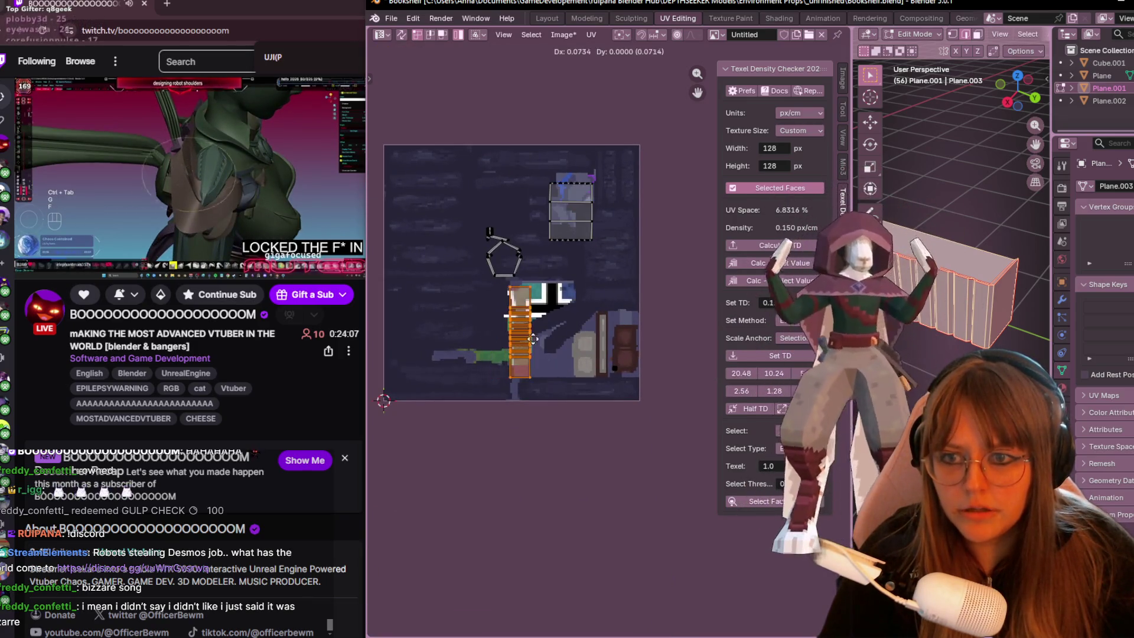
pyautogui.click(533, 338)
pyautogui.press('Tab')
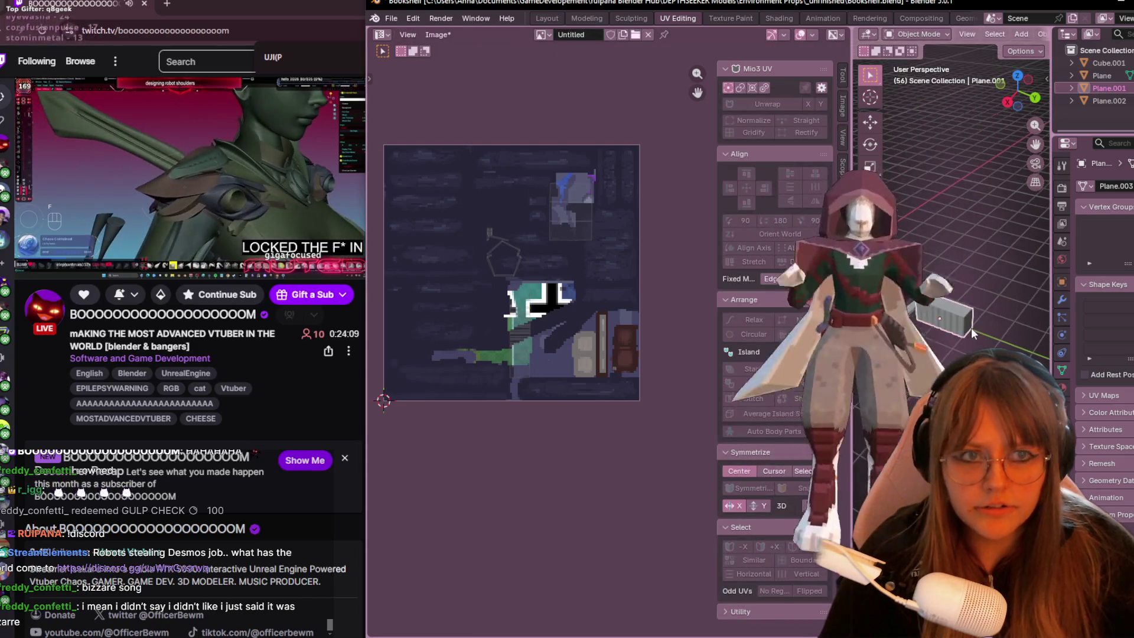
pyautogui.click(907, 304)
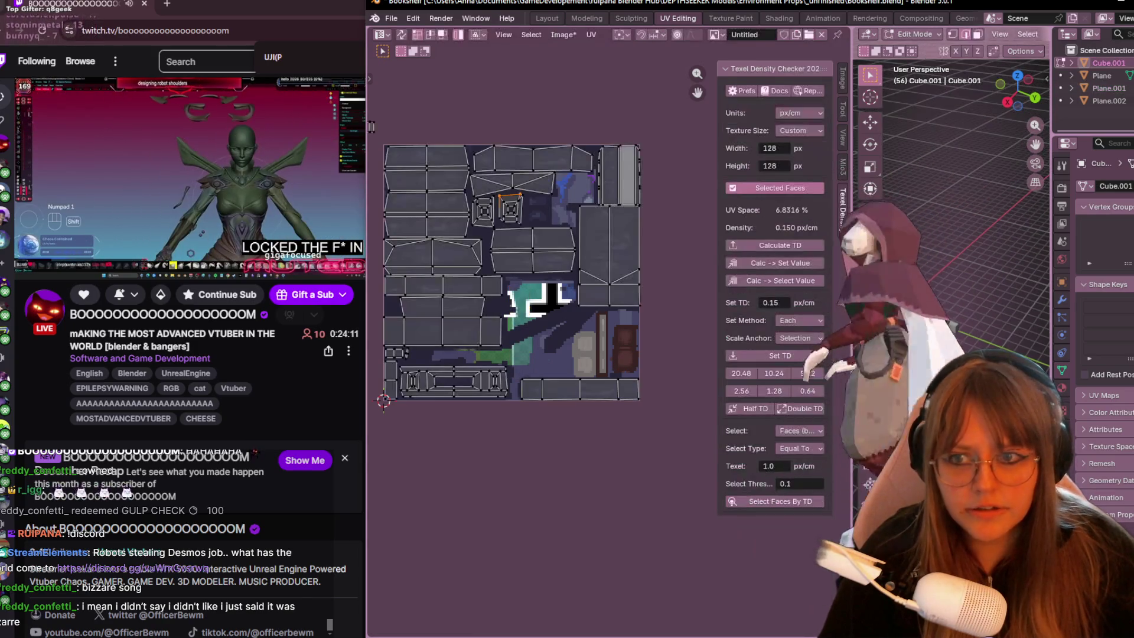
pyautogui.click(952, 329)
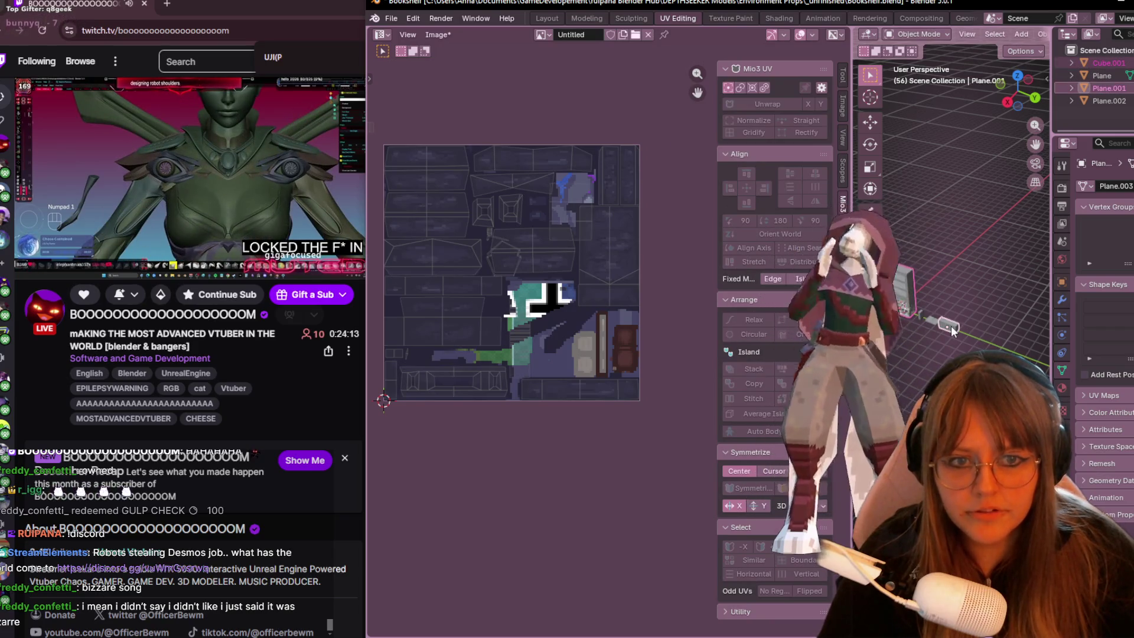
pyautogui.press('Tab')
# Place the ladder island beside the teal pixels and the top-right rectangular island over the teal area.
pyautogui.scroll(2, 462, 336)
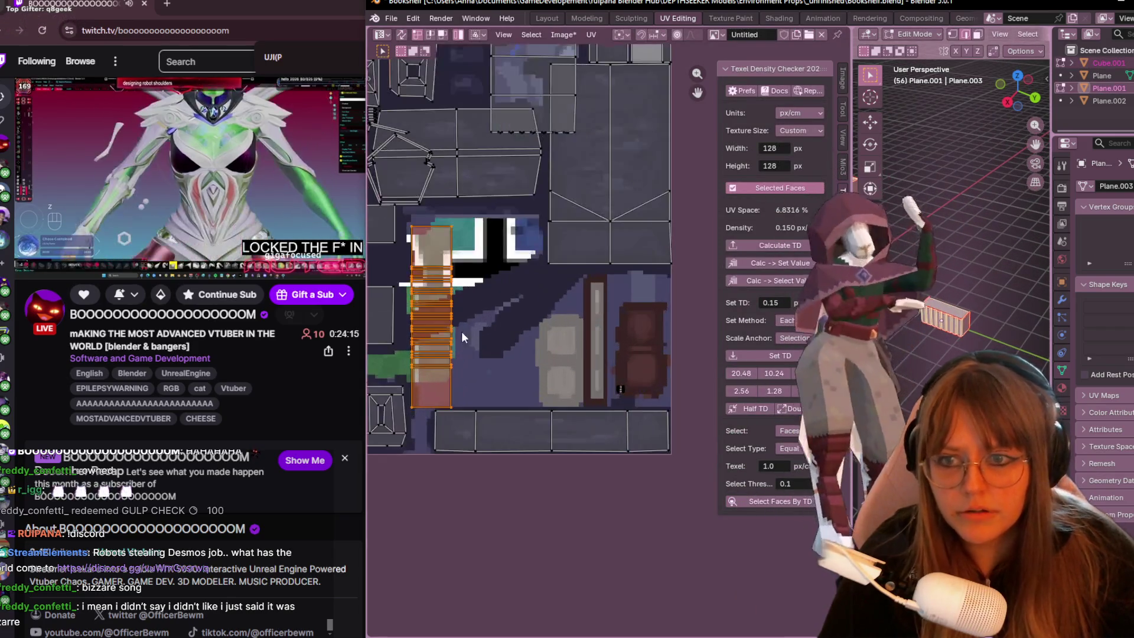
pyautogui.moveTo(462, 337); pyautogui.dragTo(582, 334, button='middle')
pyautogui.press('g')
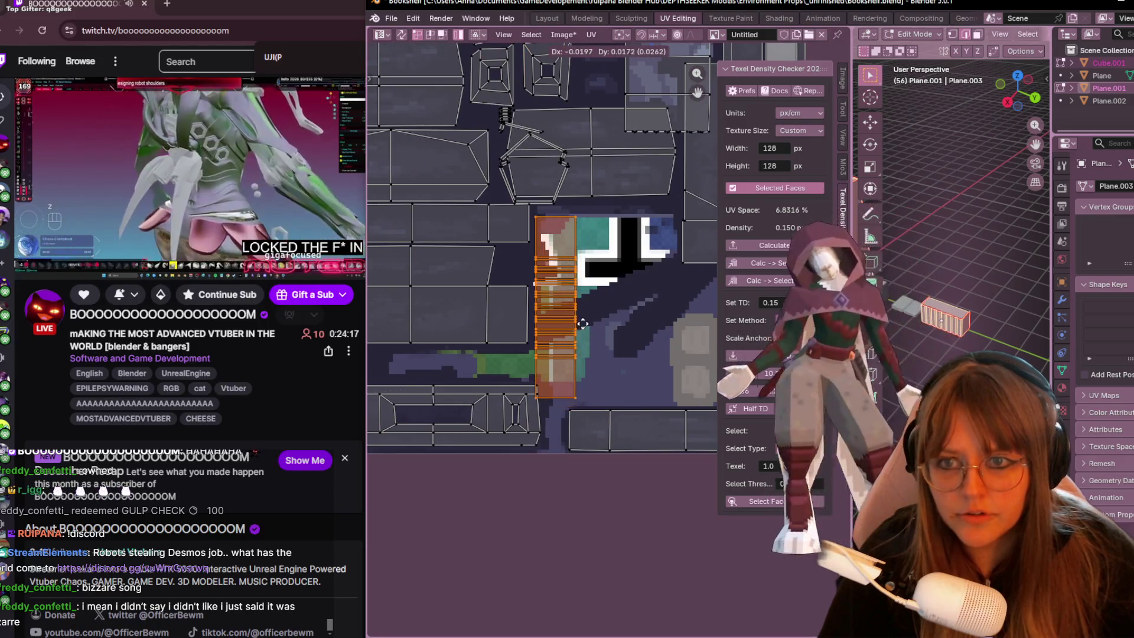
pyautogui.click(582, 323)
pyautogui.moveTo(582, 324)
pyautogui.mouseDown(button='middle')
pyautogui.moveTo(605, 457)
pyautogui.moveTo(530, 324)
pyautogui.mouseUp(button='middle')
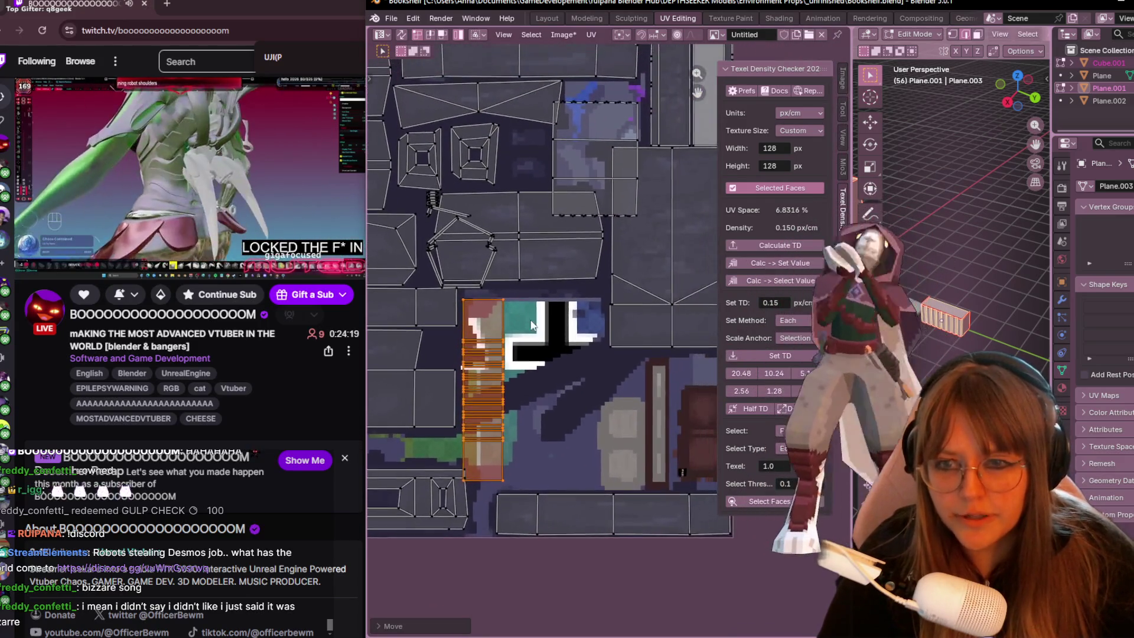
pyautogui.click(582, 213)
pyautogui.press('g')
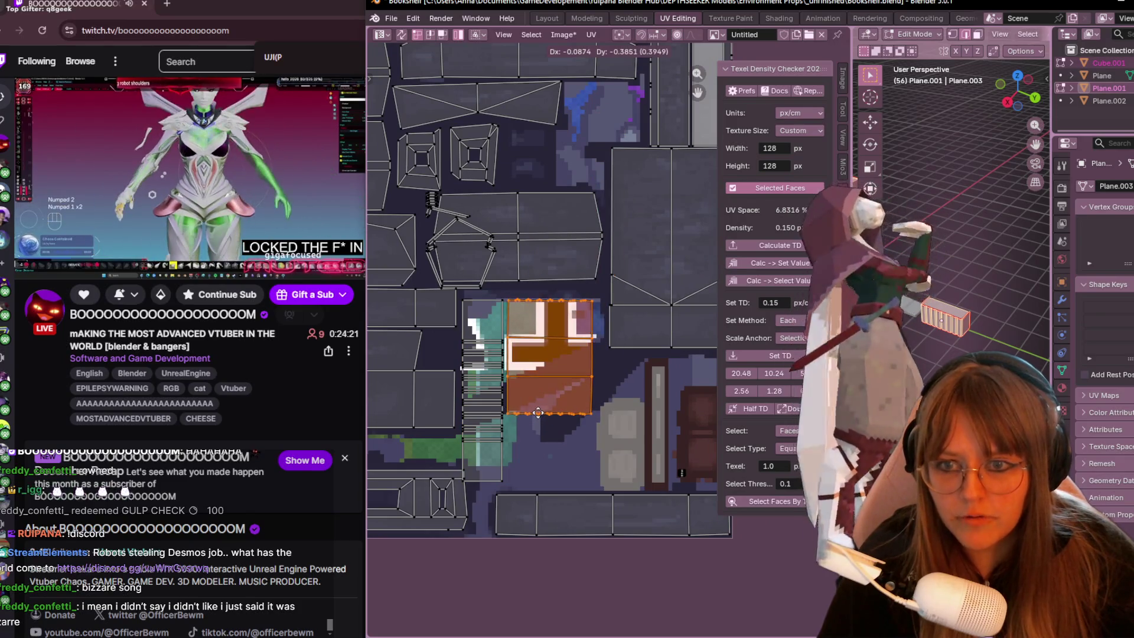
pyautogui.click(544, 412)
# Select only the pentagon island.
pyautogui.moveTo(610, 333); pyautogui.dragTo(635, 403, button='middle')
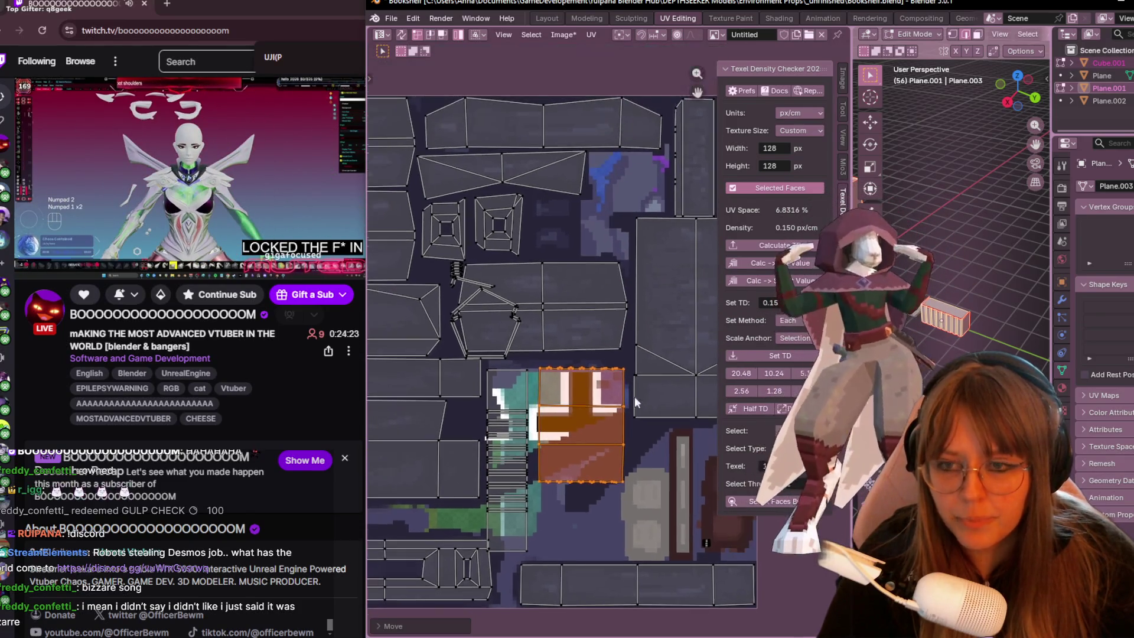
pyautogui.click(511, 345)
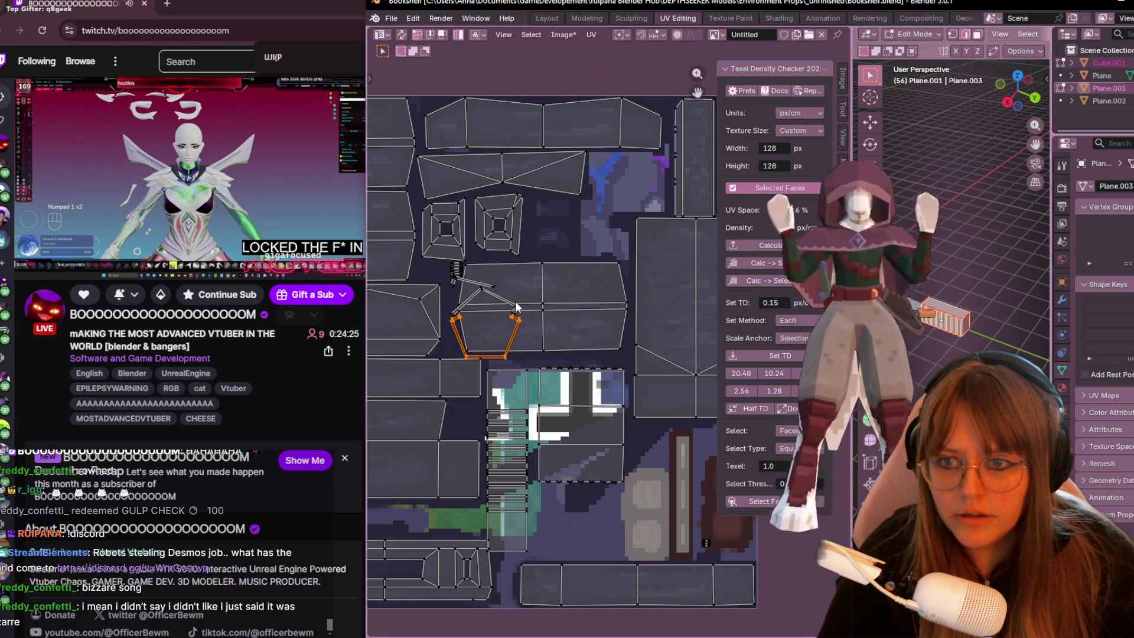
pyautogui.keyDown('shift'); pyautogui.click(523, 321); pyautogui.keyUp('shift')
pyautogui.click(459, 310)
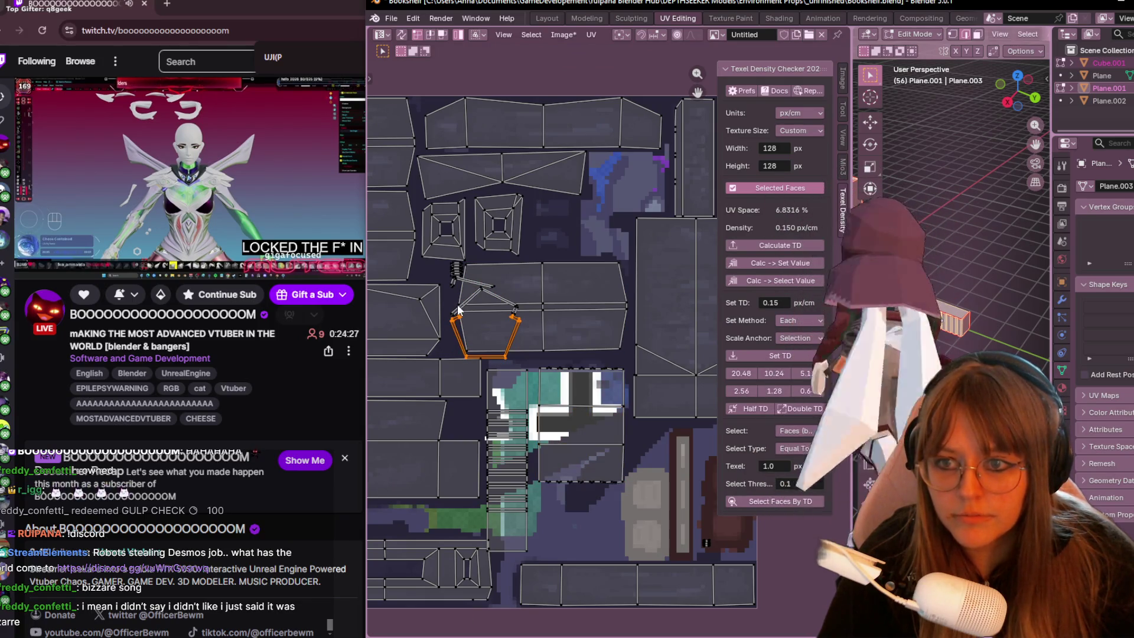
# Shrink the pentagon island and place it in free space beside the brown cabinet.
pyautogui.moveTo(537, 389); pyautogui.dragTo(535, 307, button='middle')
pyautogui.moveTo(535, 307)
pyautogui.mouseDown()
pyautogui.moveTo(590, 413)
pyautogui.moveTo(584, 335)
pyautogui.mouseUp()
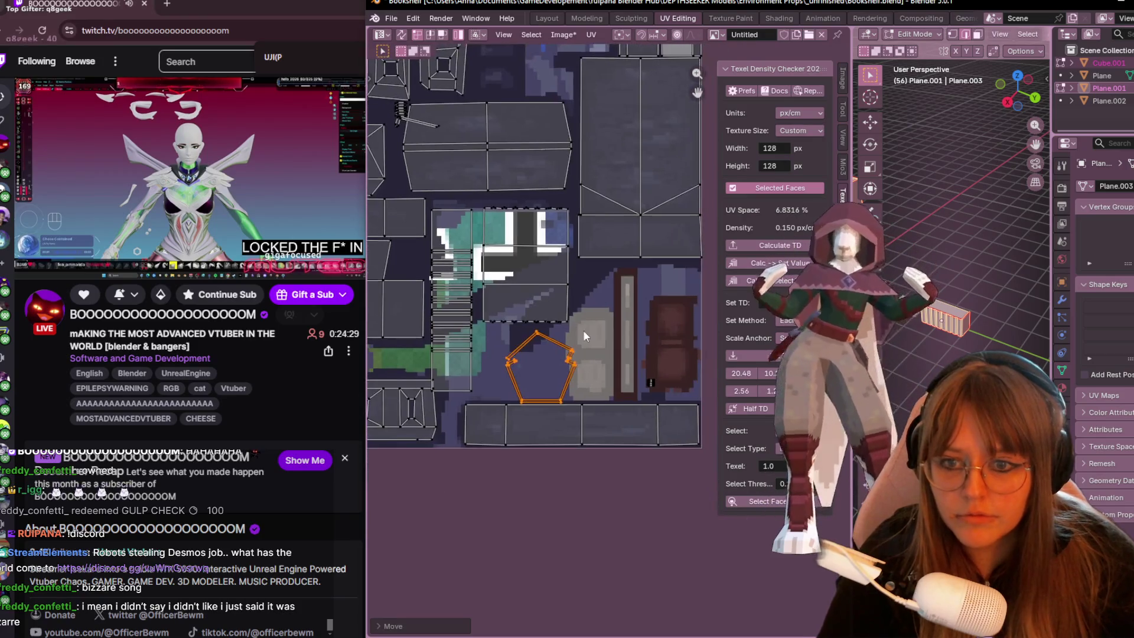
pyautogui.click(546, 370)
pyautogui.moveTo(546, 370); pyautogui.dragTo(502, 320, button='middle')
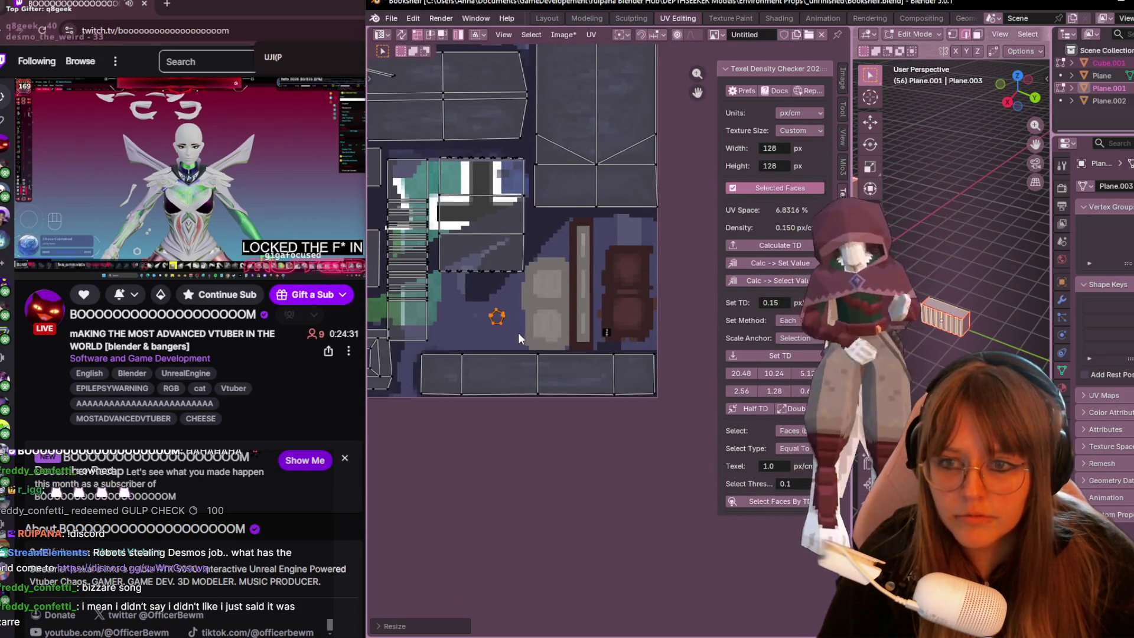
pyautogui.press('g')
pyautogui.click(664, 342)
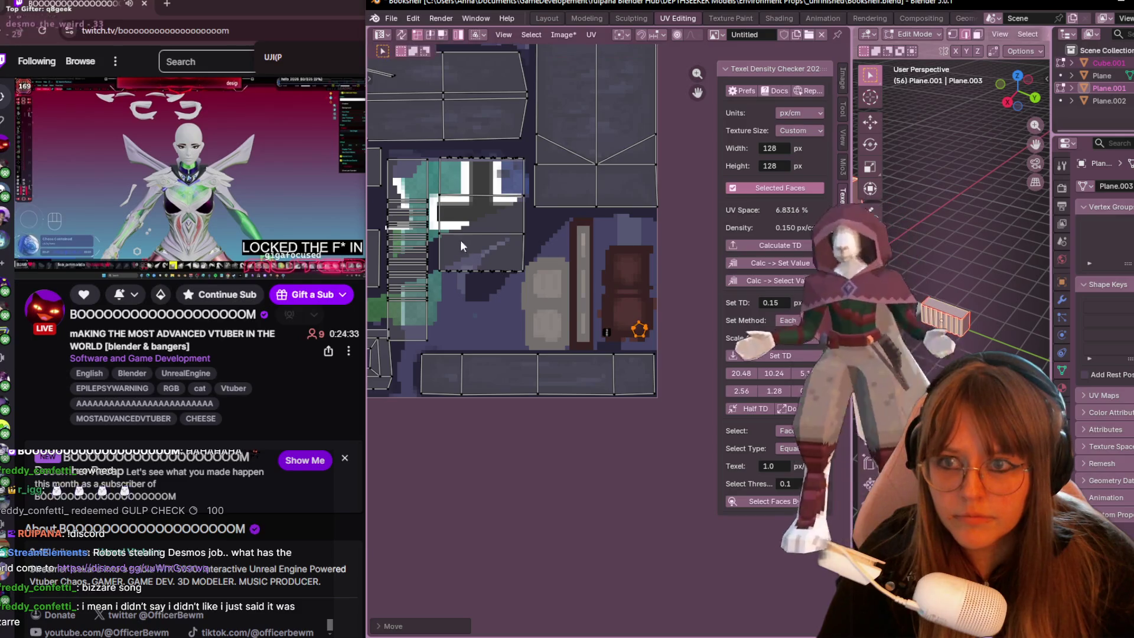
pyautogui.moveTo(472, 274); pyautogui.dragTo(543, 463, button='middle')
# Select the small handle island and move it above the bottom strip.
pyautogui.click(435, 254)
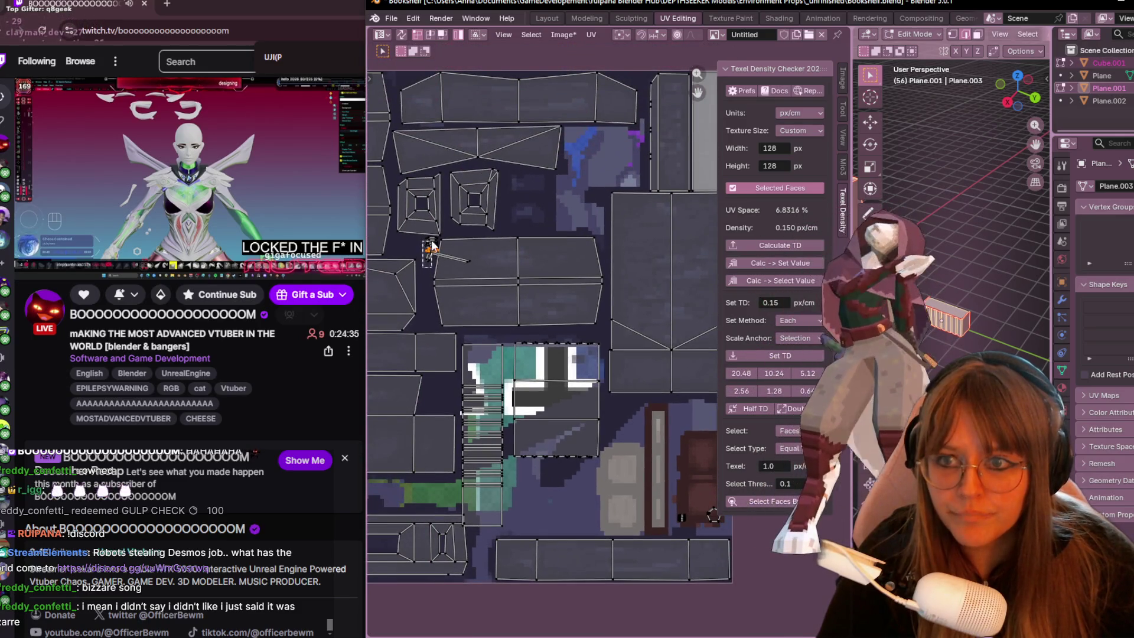
pyautogui.click(430, 274)
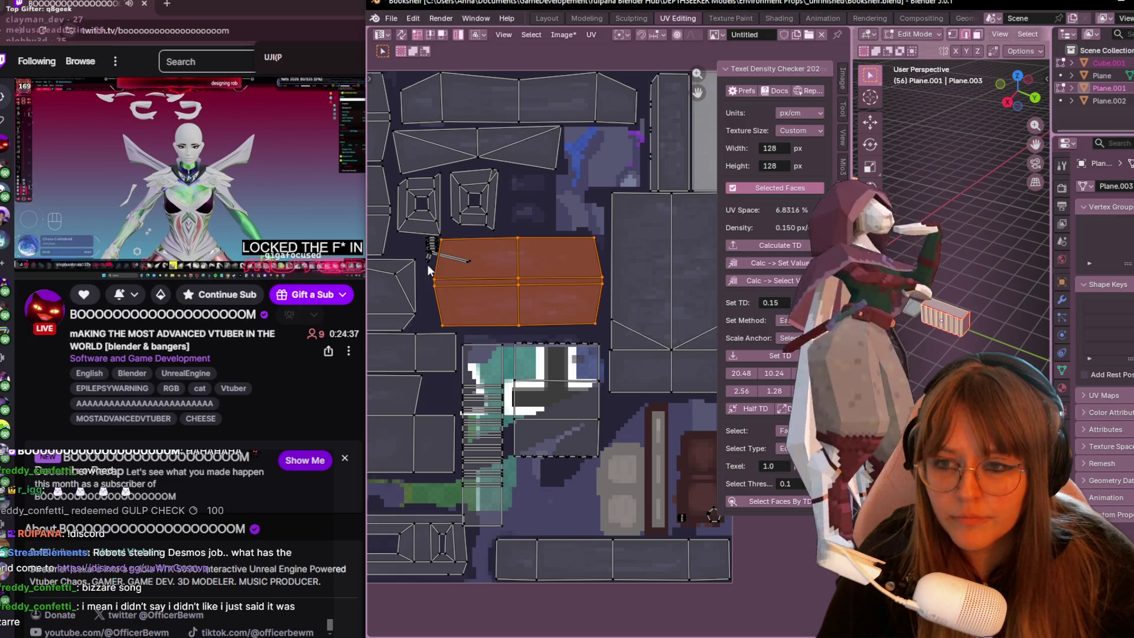
pyautogui.click(426, 266)
pyautogui.scroll(-4, 435, 267)
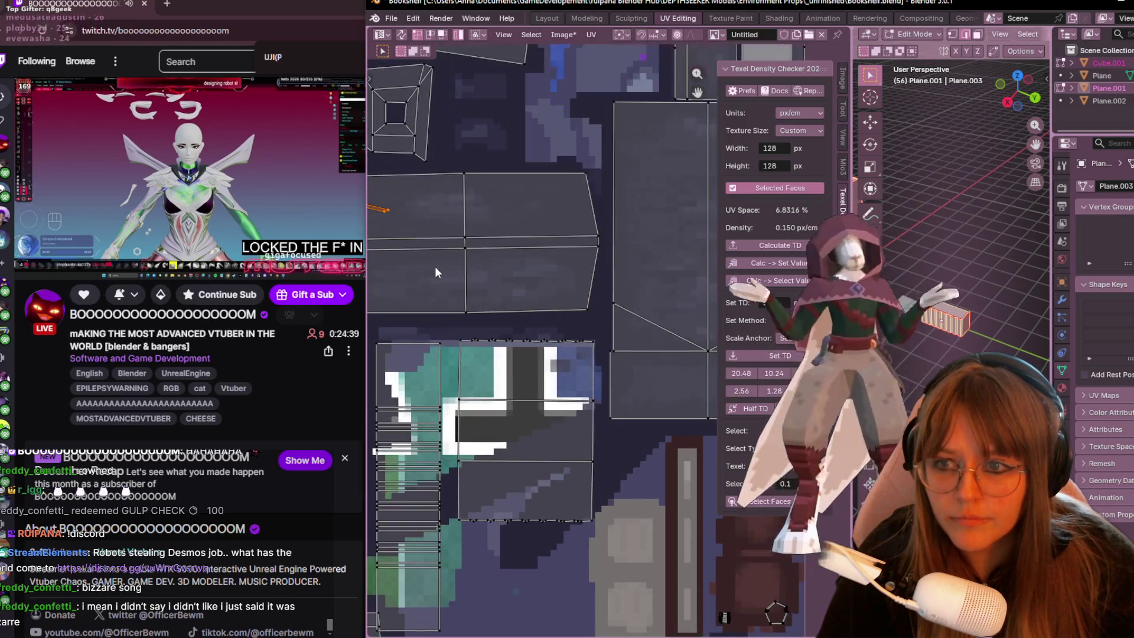
pyautogui.press('g')
pyautogui.click(564, 408)
pyautogui.scroll(3, 567, 411)
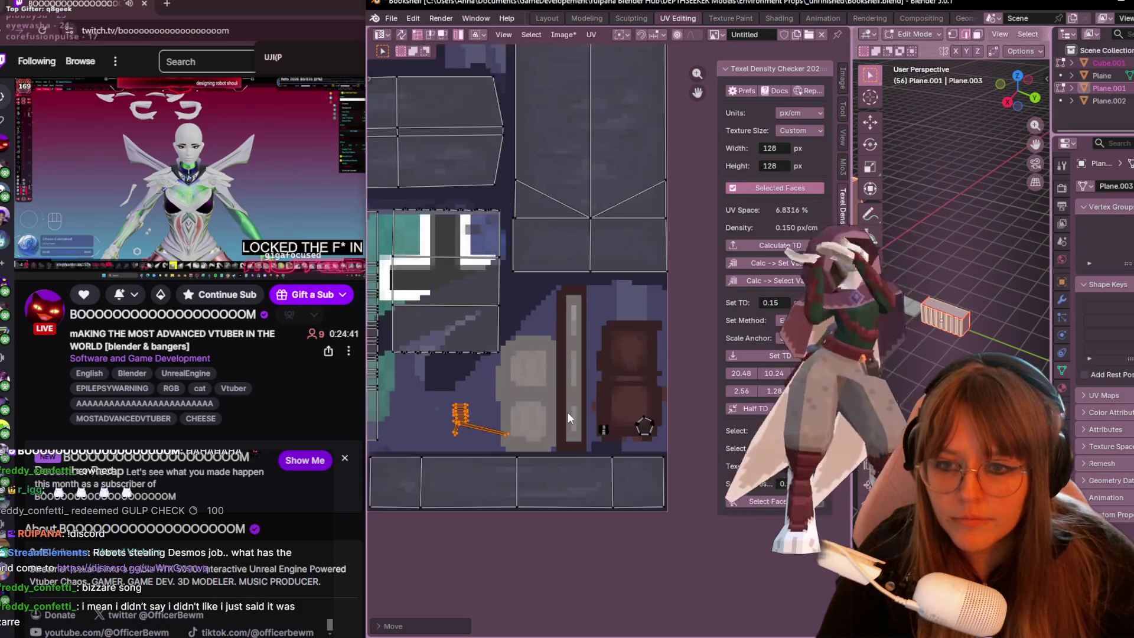
pyautogui.press('g')
pyautogui.click(650, 305)
# Shrink the handle island and set it onto the cabinet graphic's top edge.
pyautogui.press('s')
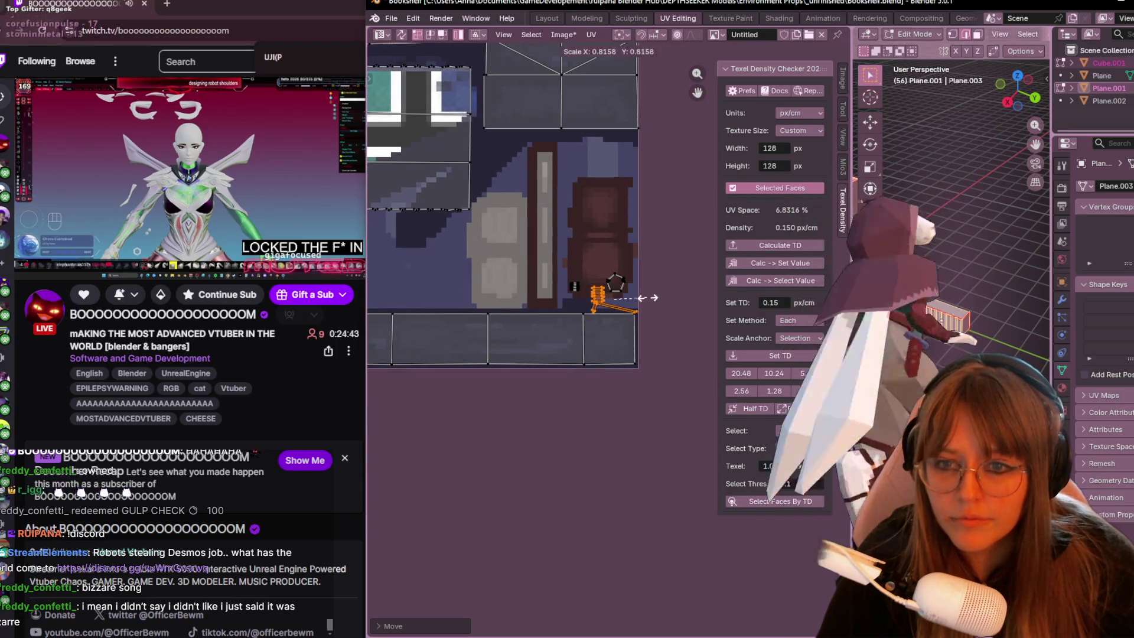
pyautogui.click(636, 304)
pyautogui.press('g')
pyautogui.click(614, 177)
pyautogui.scroll(2, 614, 177)
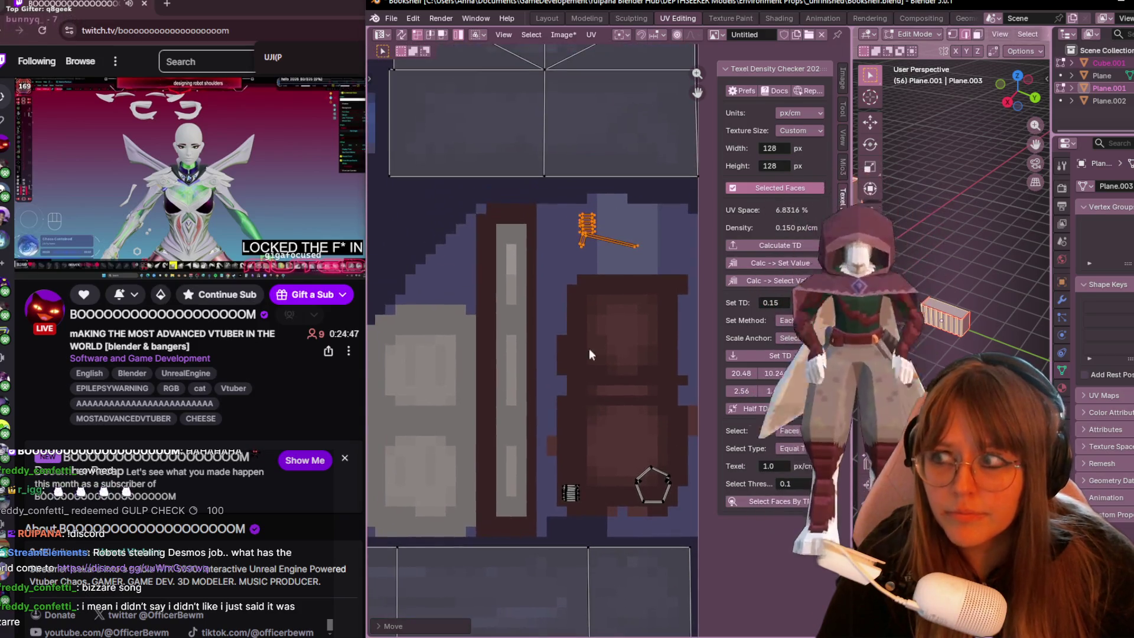
pyautogui.scroll(1, 616, 268)
pyautogui.moveTo(616, 338); pyautogui.dragTo(616, 372, button='middle')
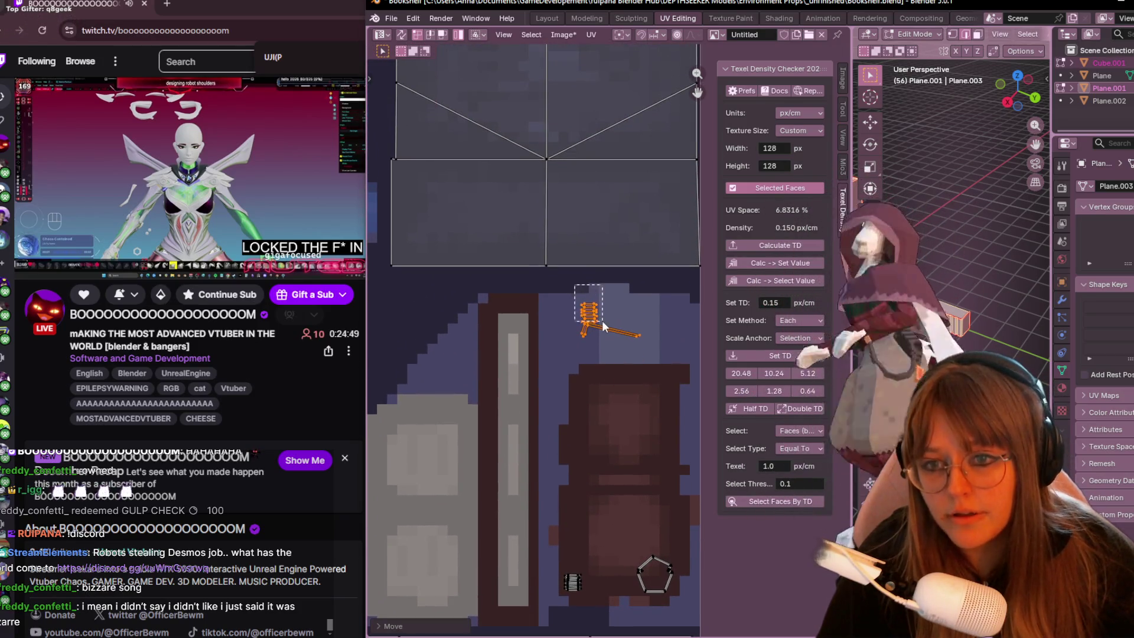
pyautogui.press('g')
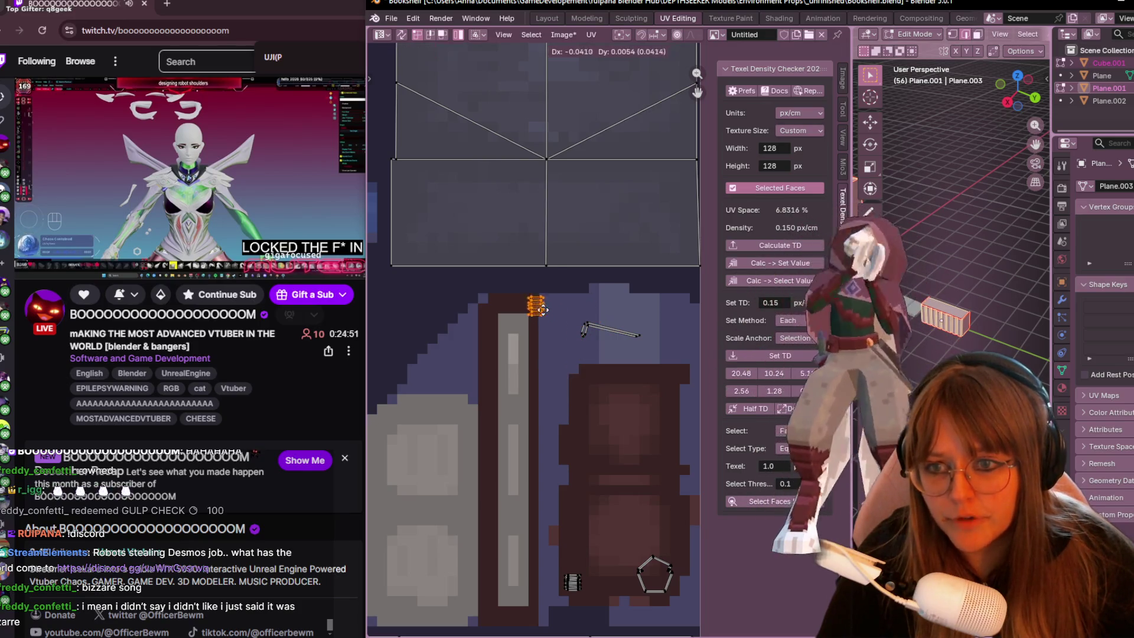
pyautogui.press('Escape')
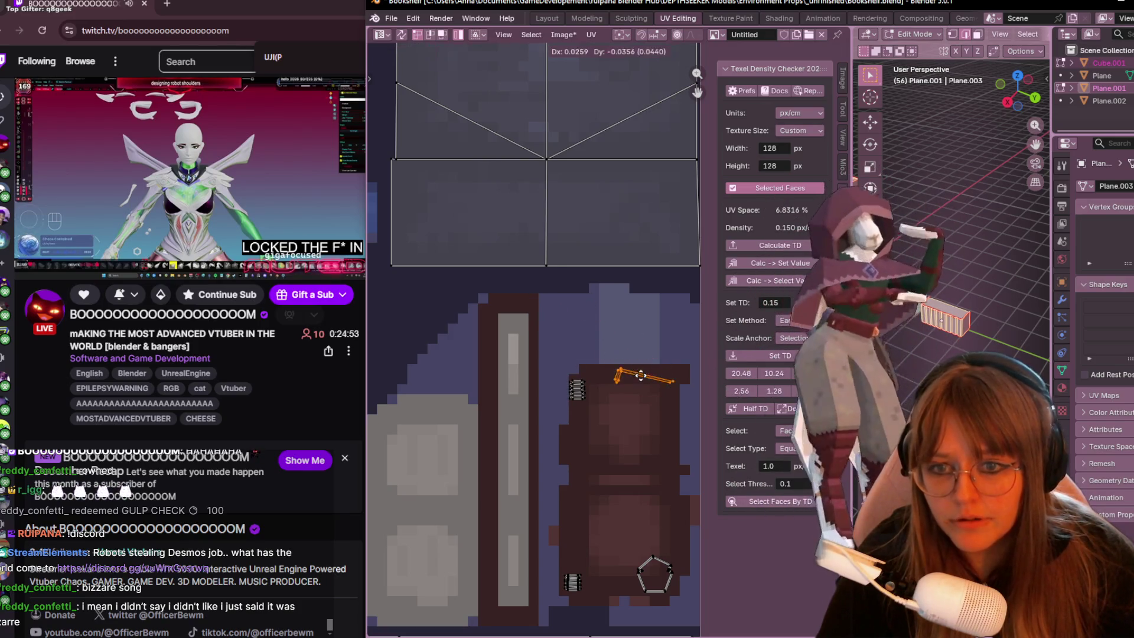
pyautogui.click(321, 376)
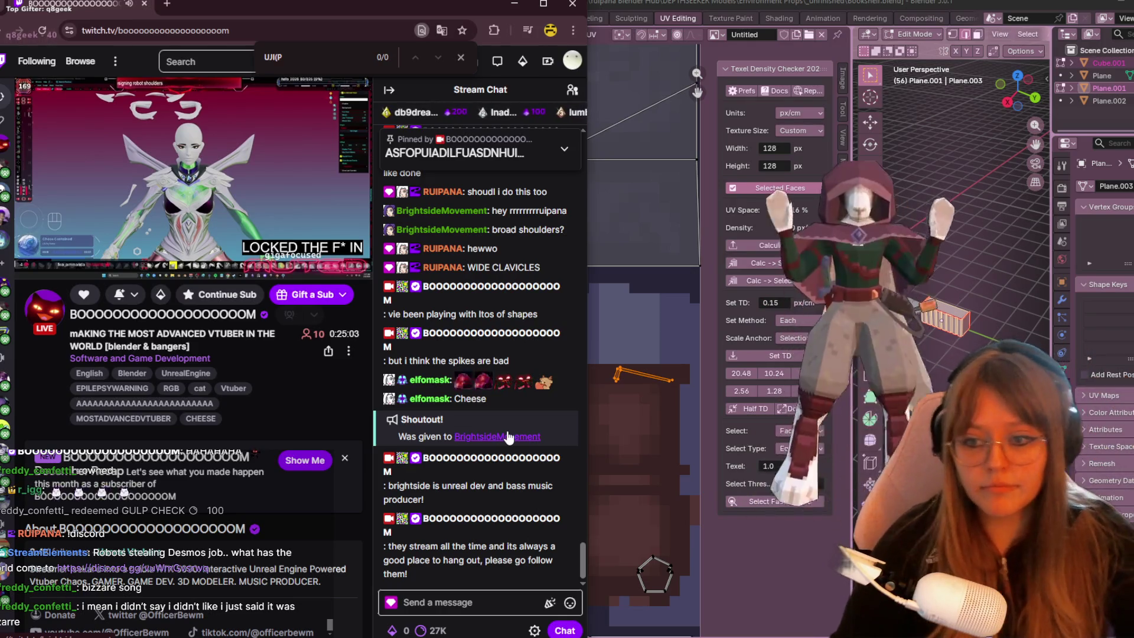
# Focus the 'Send a message' box in the Twitch stream chat.
pyautogui.click(467, 599)
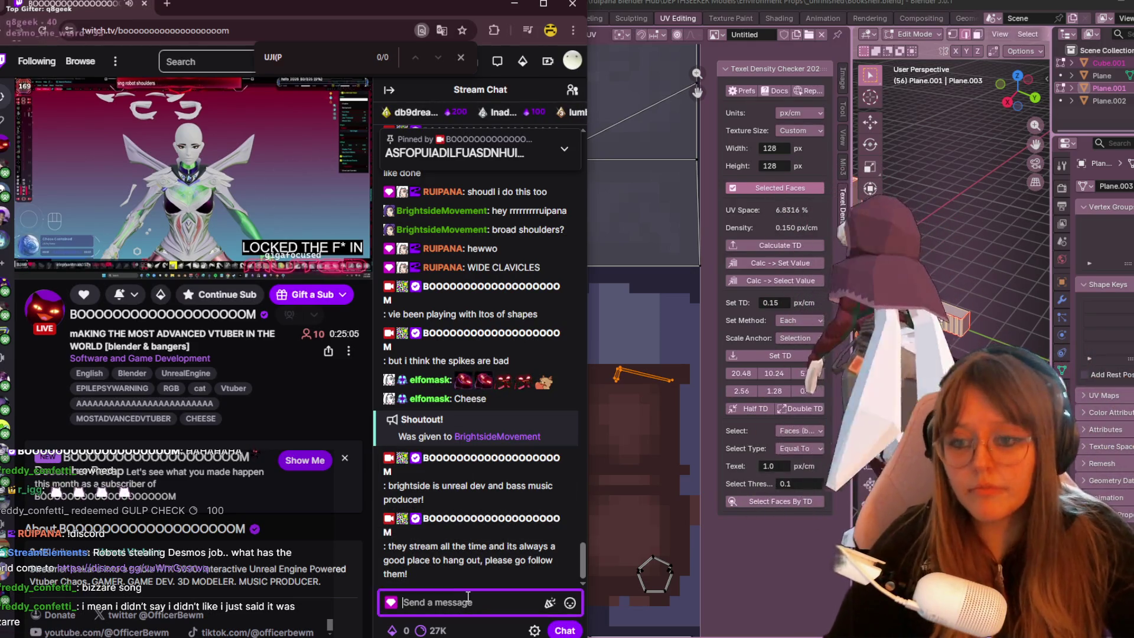